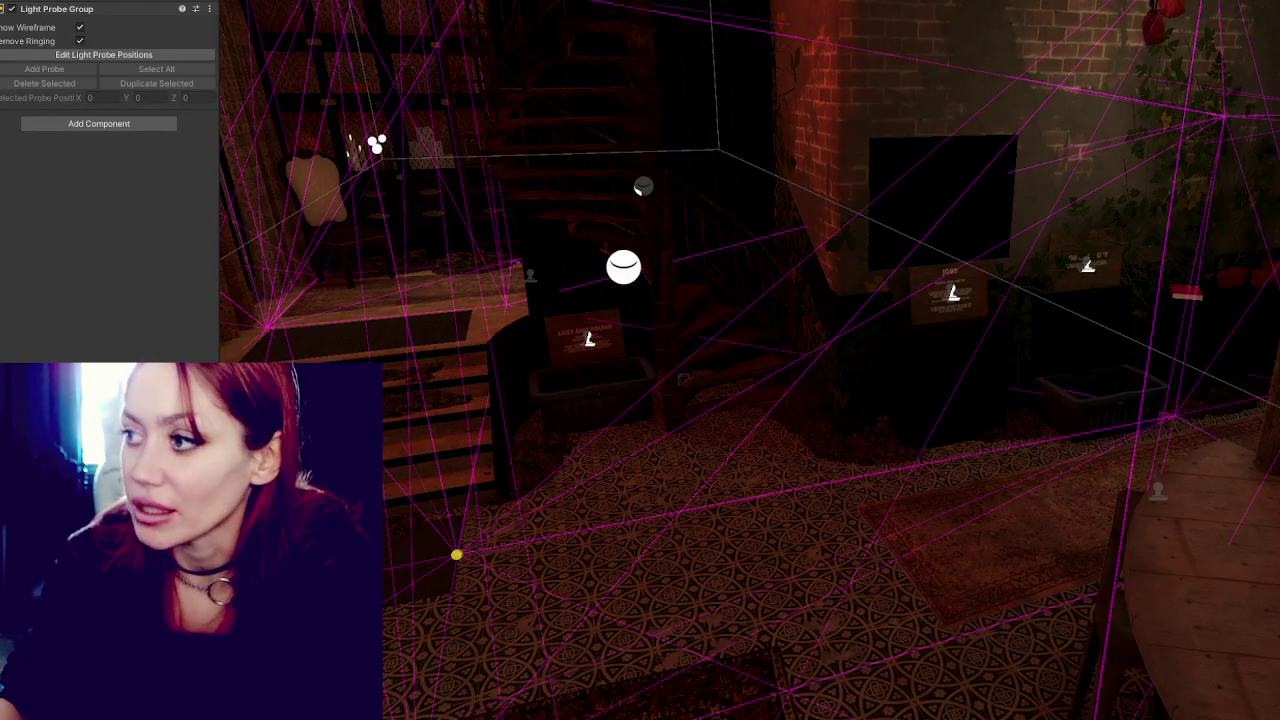
# Raise the selected light probes, then pick a single probe near the plant room.
pyautogui.press('f')
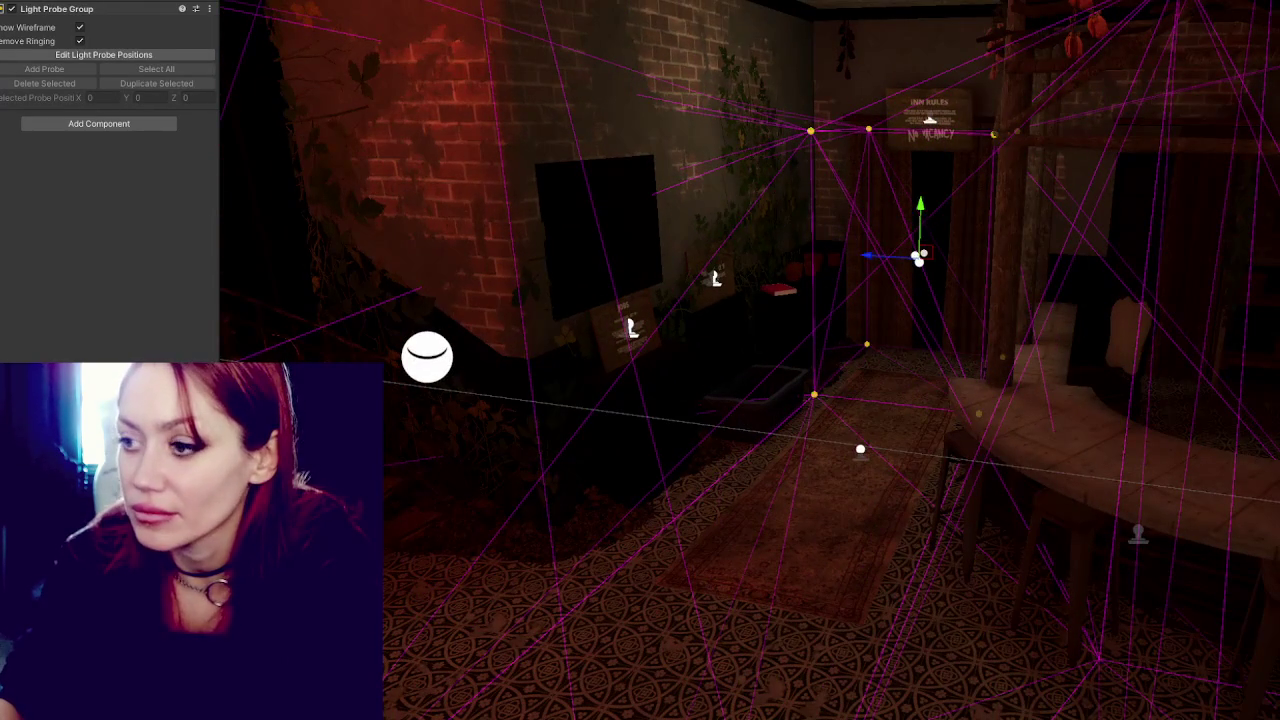
pyautogui.moveTo(930, 204); pyautogui.dragTo(933, 175)
pyautogui.moveTo(471, 180)
pyautogui.mouseDown()
pyautogui.moveTo(1135, 260)
pyautogui.moveTo(951, 283)
pyautogui.moveTo(630, 262)
pyautogui.mouseUp()
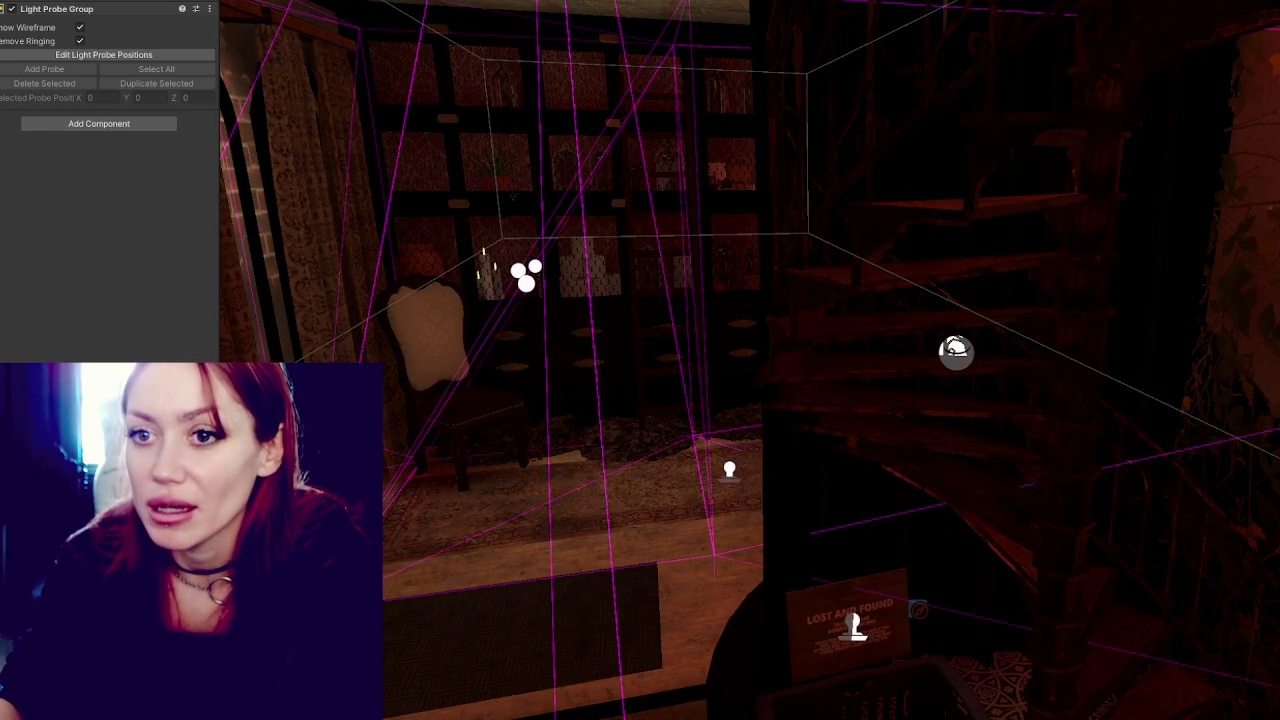
pyautogui.click(535, 267)
pyautogui.moveTo(588, 281)
pyautogui.mouseDown()
pyautogui.moveTo(1000, 310)
pyautogui.moveTo(846, 382)
pyautogui.moveTo(858, 245)
pyautogui.moveTo(962, 453)
pyautogui.moveTo(743, 436)
pyautogui.mouseUp()
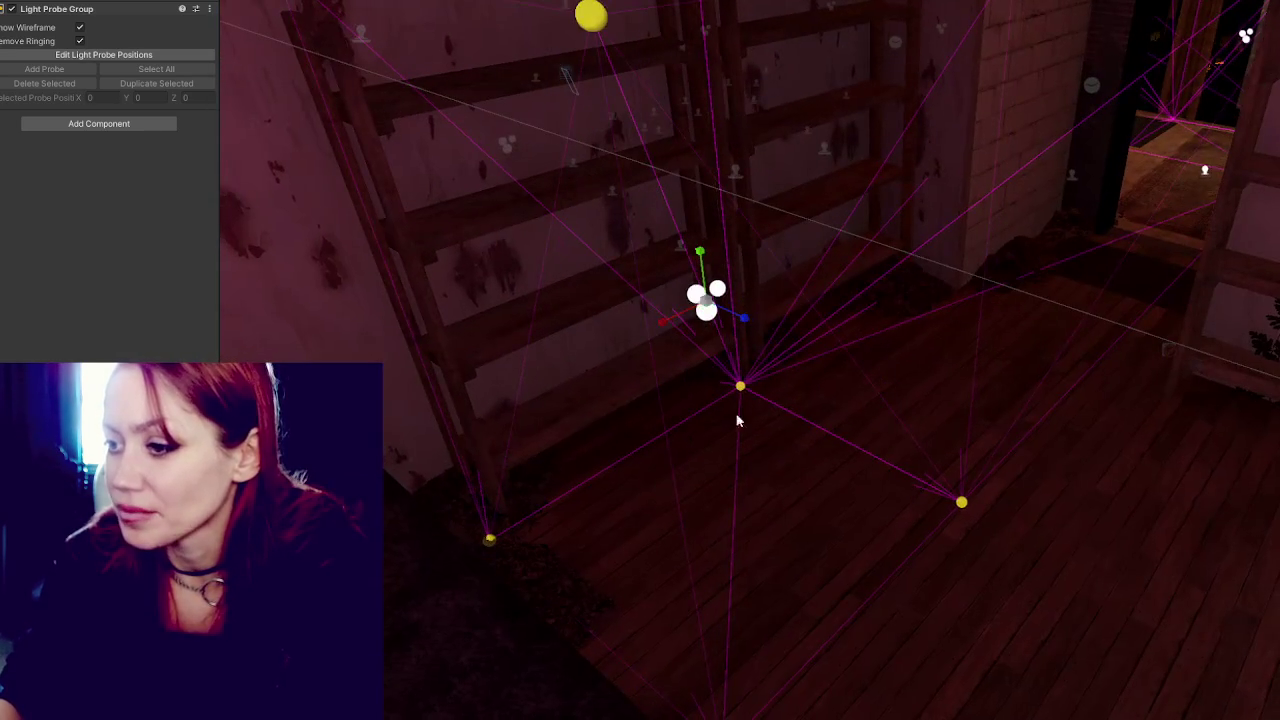
pyautogui.moveTo(668, 328)
pyautogui.mouseDown()
pyautogui.moveTo(643, 337)
pyautogui.moveTo(760, 271)
pyautogui.moveTo(748, 285)
pyautogui.mouseUp()
# Move the light probe group beside the wooden shelf, shifting it sideways and upward.
pyautogui.click(794, 256)
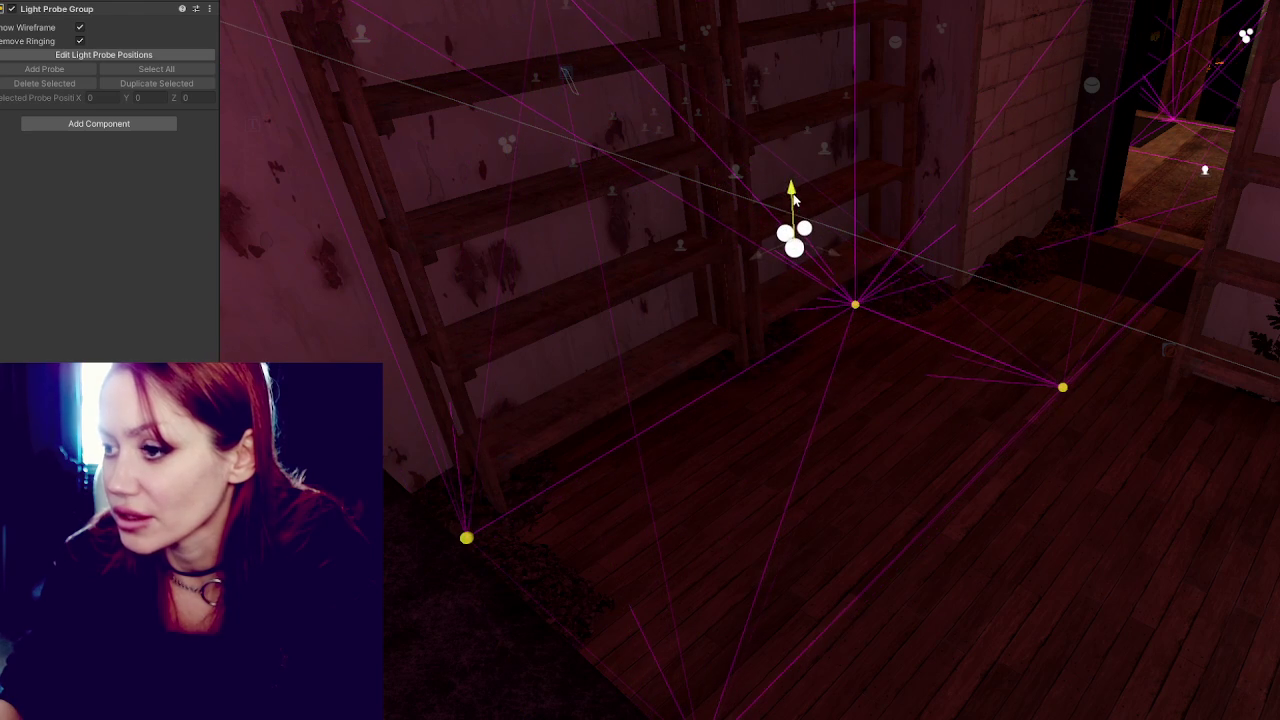
pyautogui.moveTo(855, 270)
pyautogui.mouseDown()
pyautogui.moveTo(1004, 336)
pyautogui.moveTo(610, 344)
pyautogui.moveTo(757, 291)
pyautogui.moveTo(891, 303)
pyautogui.moveTo(930, 259)
pyautogui.mouseUp()
pyautogui.click(1037, 323)
pyautogui.hotkey('ctrl', 'z')
pyautogui.moveTo(1017, 240)
pyautogui.mouseDown()
pyautogui.moveTo(566, 243)
pyautogui.moveTo(1042, 205)
pyautogui.moveTo(926, 575)
pyautogui.moveTo(659, 626)
pyautogui.moveTo(1080, 374)
pyautogui.moveTo(715, 384)
pyautogui.mouseUp()
pyautogui.moveTo(980, 272)
pyautogui.mouseDown()
pyautogui.moveTo(1033, 297)
pyautogui.moveTo(1085, 288)
pyautogui.mouseUp()
pyautogui.moveTo(1014, 232); pyautogui.dragTo(1024, 134)
pyautogui.moveTo(1071, 189)
pyautogui.mouseDown()
pyautogui.moveTo(1086, 189)
pyautogui.moveTo(1053, 285)
pyautogui.moveTo(777, 228)
pyautogui.mouseUp()
# Duplicate the selected probes and place the copy along the shelf.
pyautogui.hotkey('ctrl', 'd')
pyautogui.moveTo(648, 195)
pyautogui.mouseDown()
pyautogui.moveTo(1240, 230)
pyautogui.moveTo(1200, 230)
pyautogui.mouseUp()
pyautogui.press('f')
pyautogui.moveTo(1054, 325)
pyautogui.mouseDown()
pyautogui.moveTo(661, 169)
pyautogui.moveTo(743, 204)
pyautogui.moveTo(1109, 277)
pyautogui.moveTo(979, 347)
pyautogui.moveTo(709, 305)
pyautogui.mouseUp()
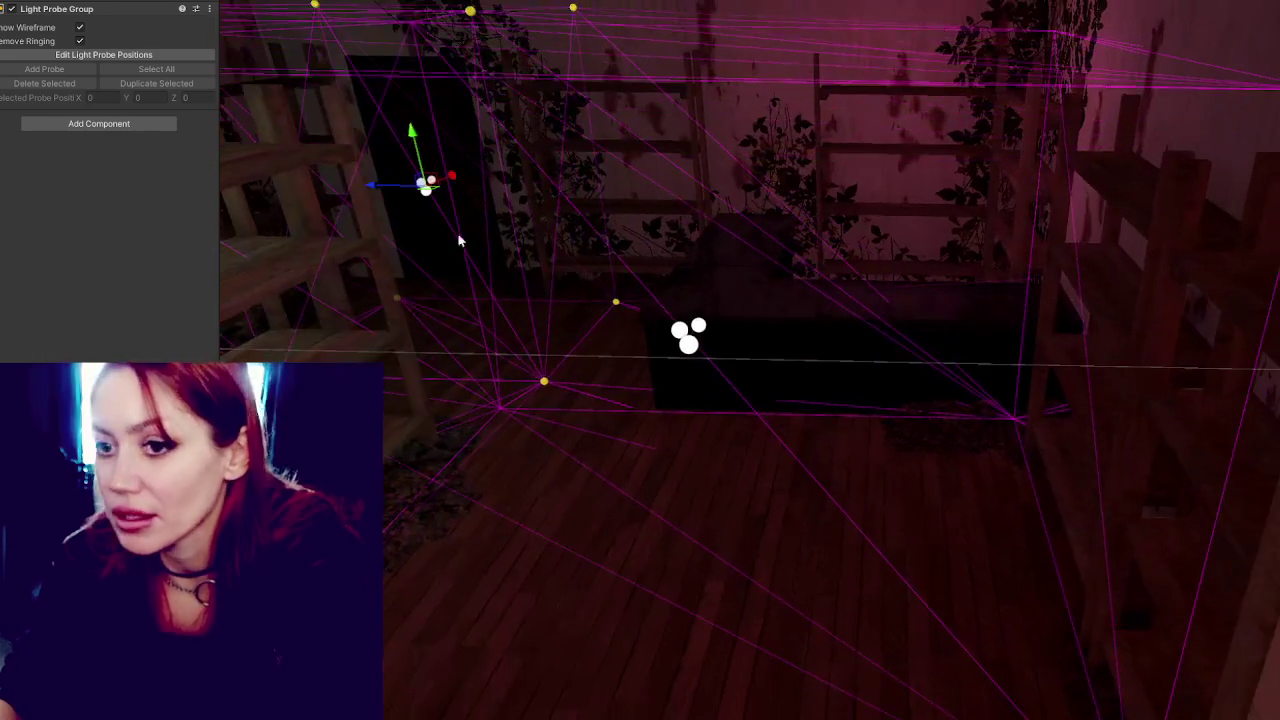
pyautogui.moveTo(586, 334); pyautogui.dragTo(700, 320)
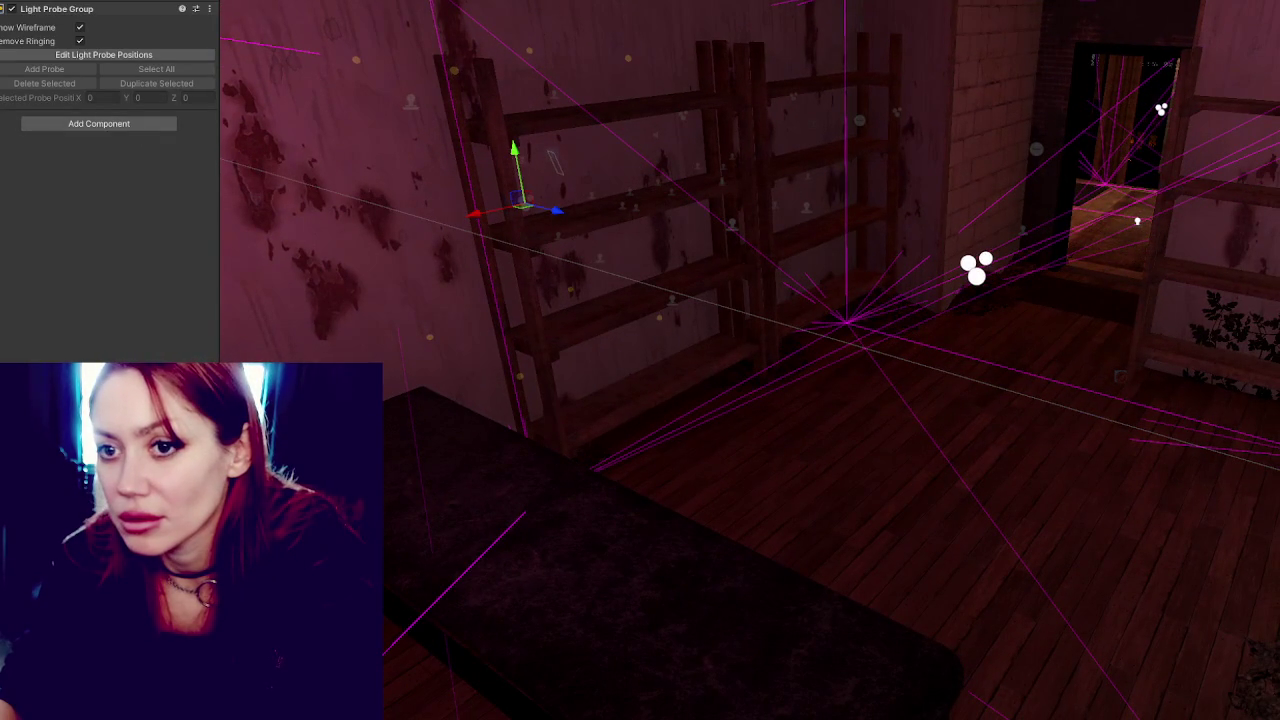
# Select probe clusters near the top shelf, the doorway and the upper-left shelves.
pyautogui.click(1160, 110)
pyautogui.click(897, 115)
pyautogui.click(985, 259)
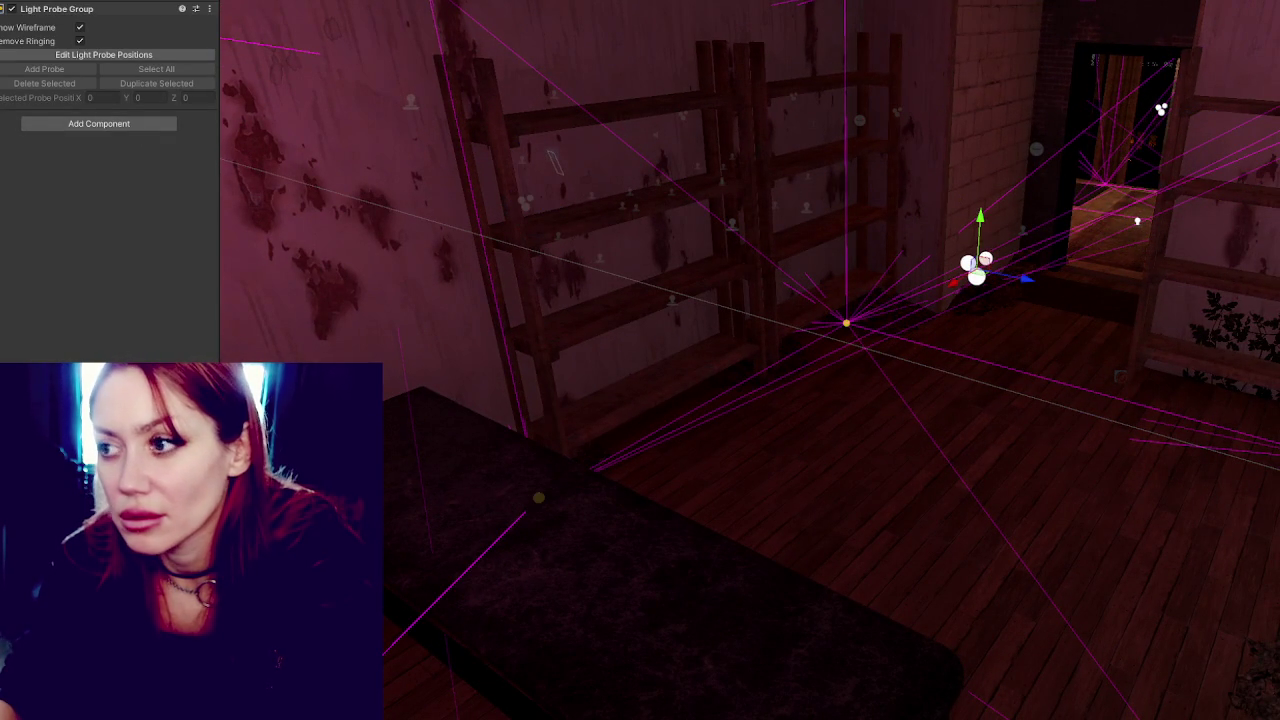
pyautogui.moveTo(910, 245); pyautogui.dragTo(970, 255)
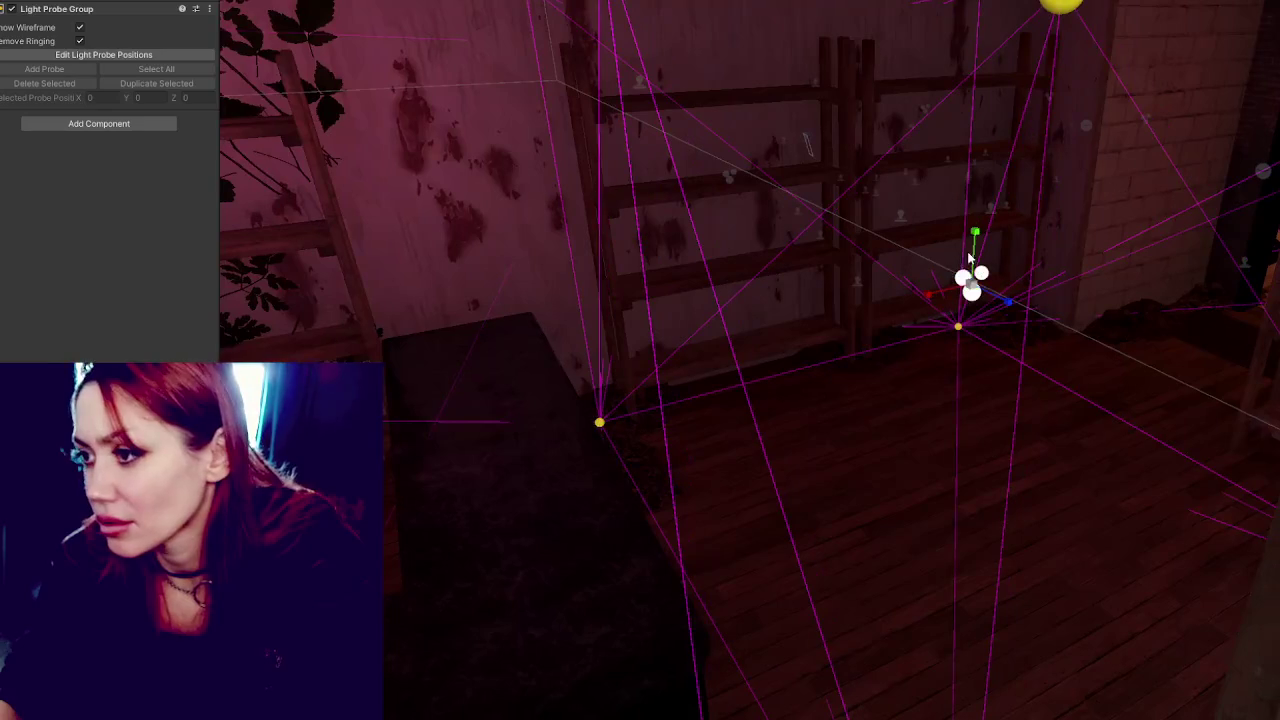
pyautogui.moveTo(900, 286)
pyautogui.mouseDown()
pyautogui.moveTo(600, 200)
pyautogui.moveTo(285, 177)
pyautogui.mouseUp()
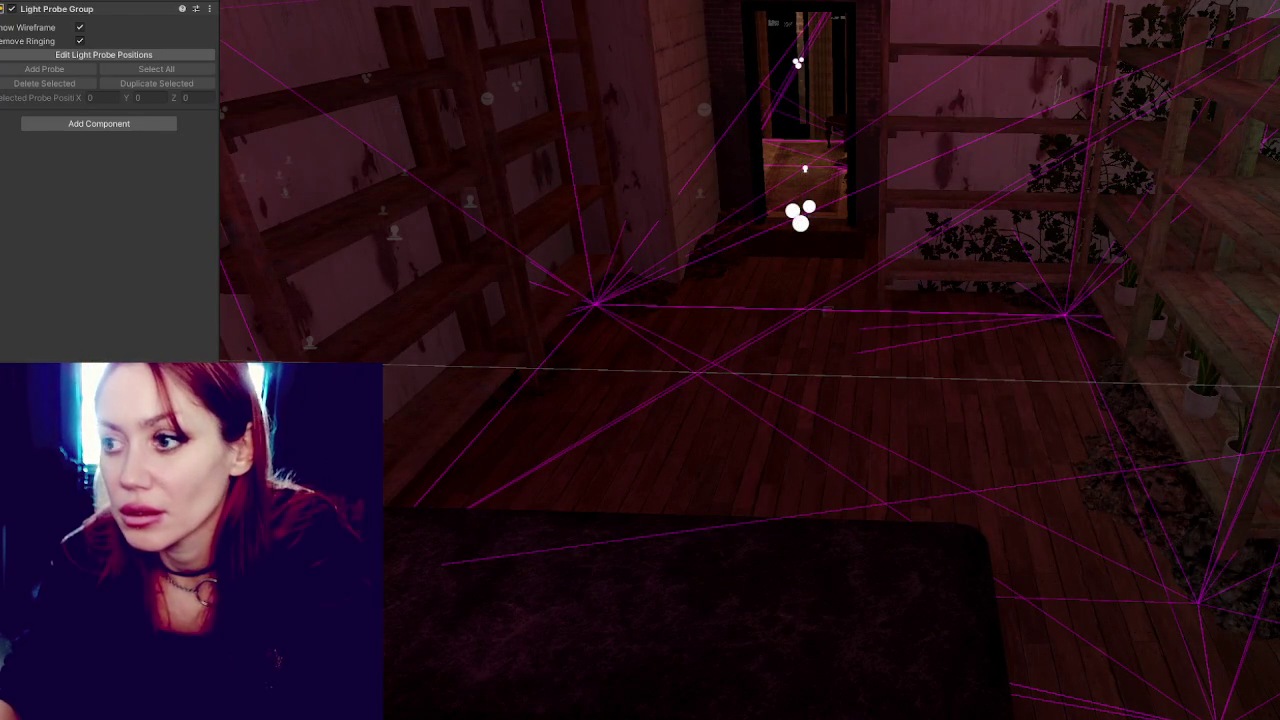
pyautogui.scroll(5, 639, 140)
pyautogui.click(971, 133)
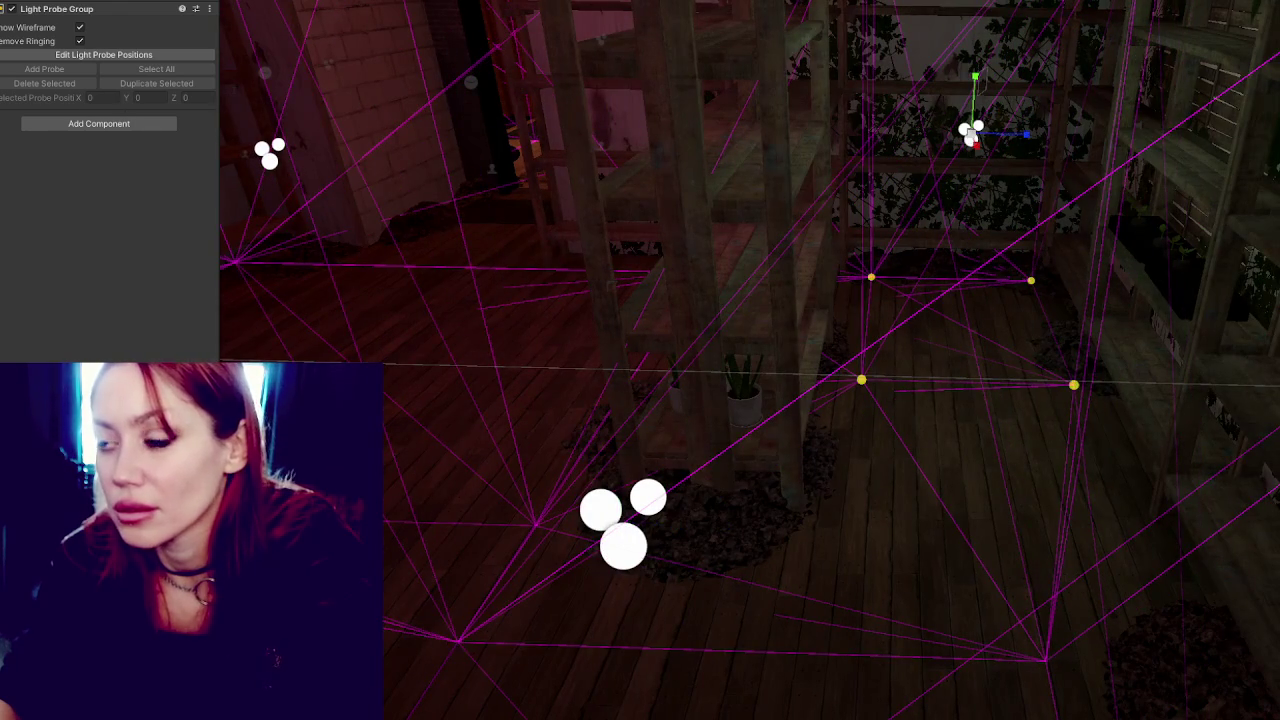
pyautogui.keyDown('shift'); pyautogui.click(268, 152); pyautogui.keyUp('shift')
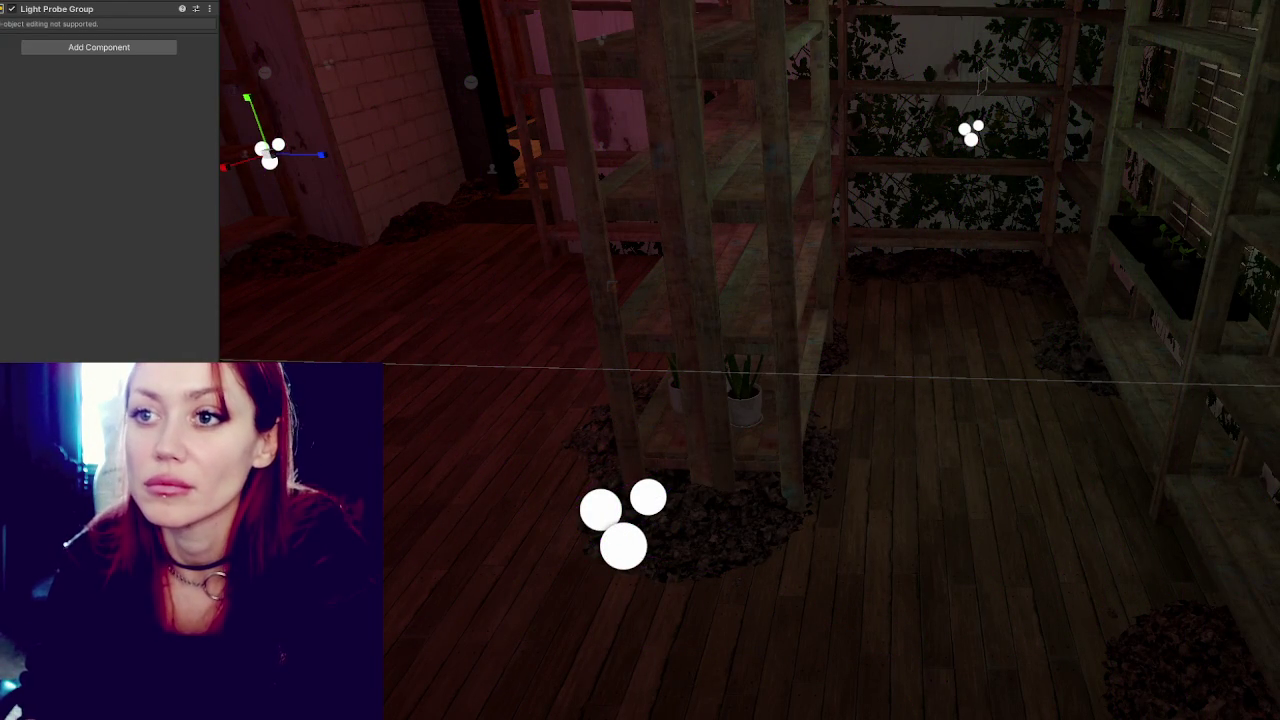
# Deselect the probes, fly to the Jobs board and select the console table beneath it.
pyautogui.press('Escape')
pyautogui.moveTo(582, 230)
pyautogui.mouseDown()
pyautogui.moveTo(995, 170)
pyautogui.moveTo(1009, 150)
pyautogui.mouseUp()
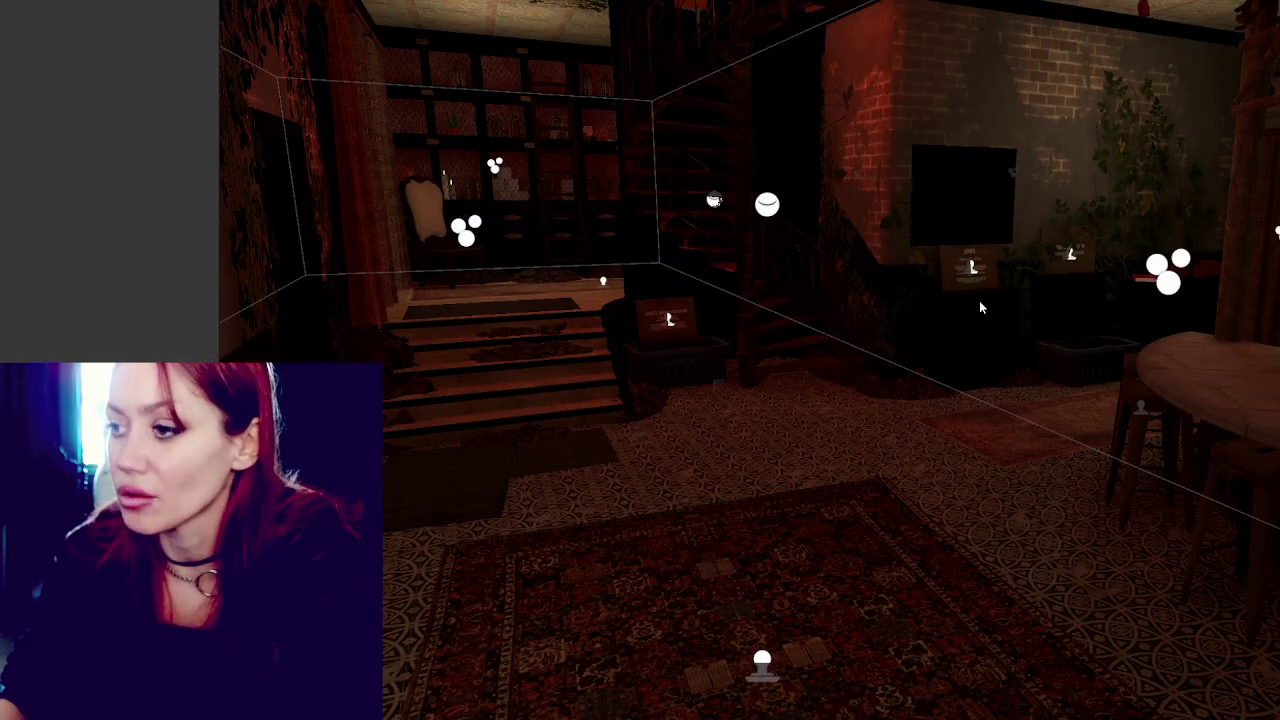
pyautogui.moveTo(979, 303)
pyautogui.mouseDown()
pyautogui.moveTo(997, 323)
pyautogui.moveTo(1008, 314)
pyautogui.moveTo(657, 470)
pyautogui.moveTo(754, 383)
pyautogui.moveTo(918, 368)
pyautogui.moveTo(861, 334)
pyautogui.moveTo(931, 309)
pyautogui.mouseUp()
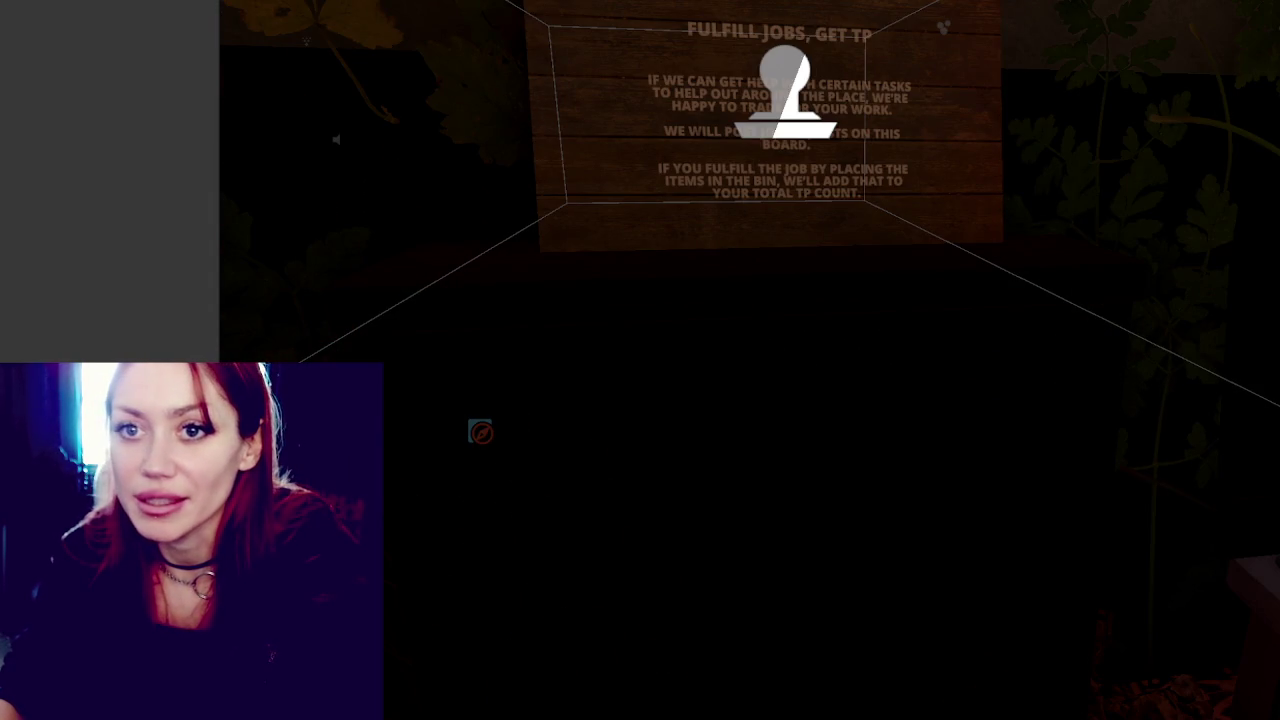
pyautogui.scroll(-2, 883, 435)
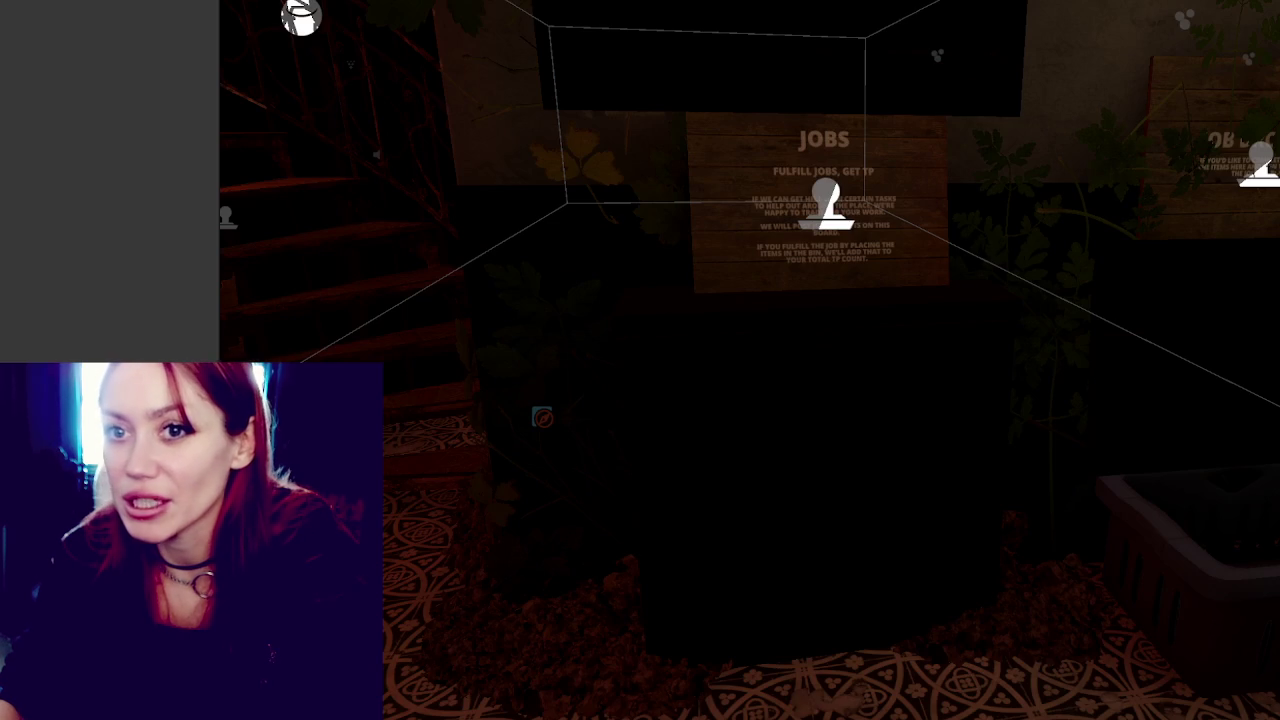
pyautogui.click(616, 314)
# Inspect the console table's Mesh Renderer lighting and the ConsoleTable model's import settings.
pyautogui.click(90, 56)
pyautogui.click(90, 56)
pyautogui.click(89, 46)
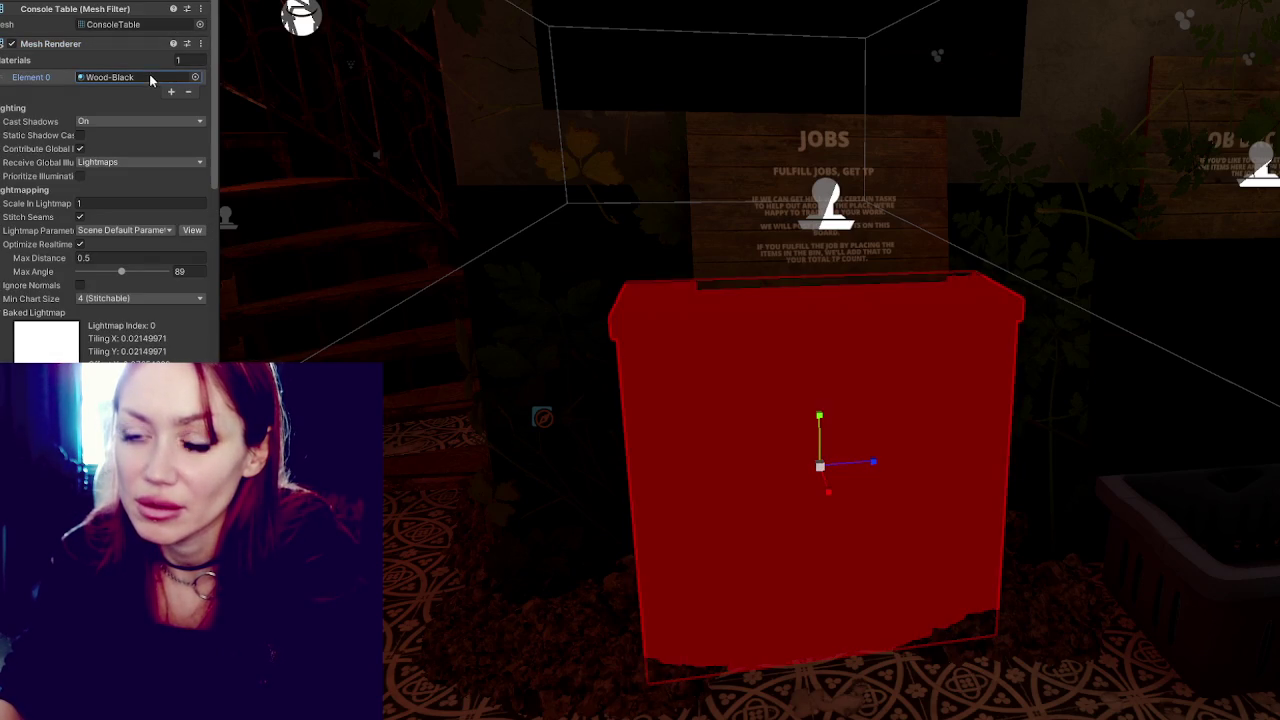
pyautogui.click(119, 28)
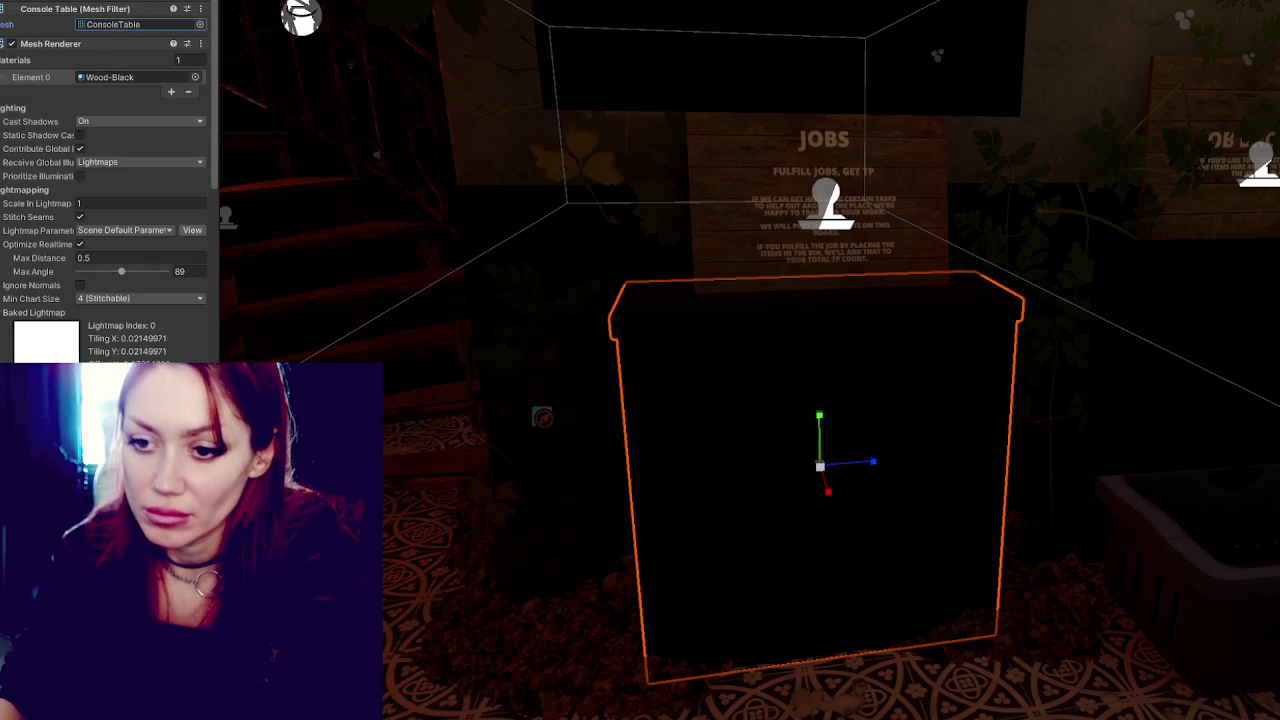
pyautogui.doubleClick(119, 24)
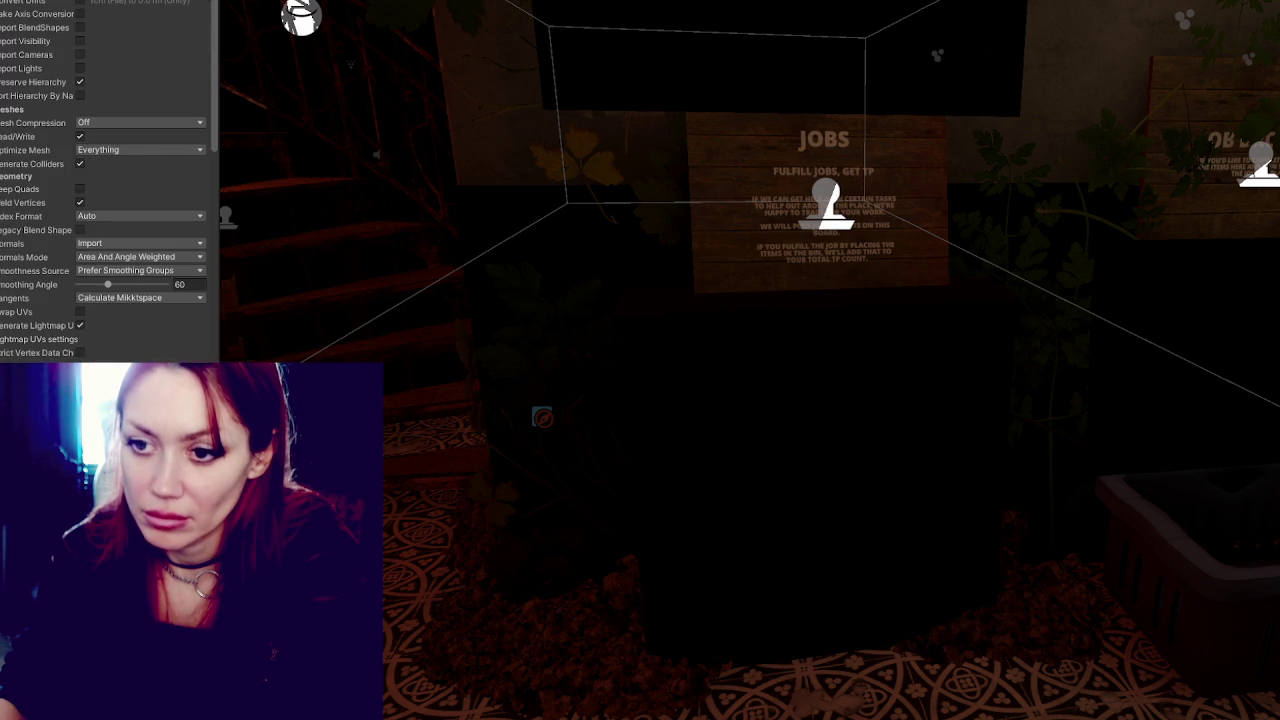
pyautogui.scroll(-3, 789, 449)
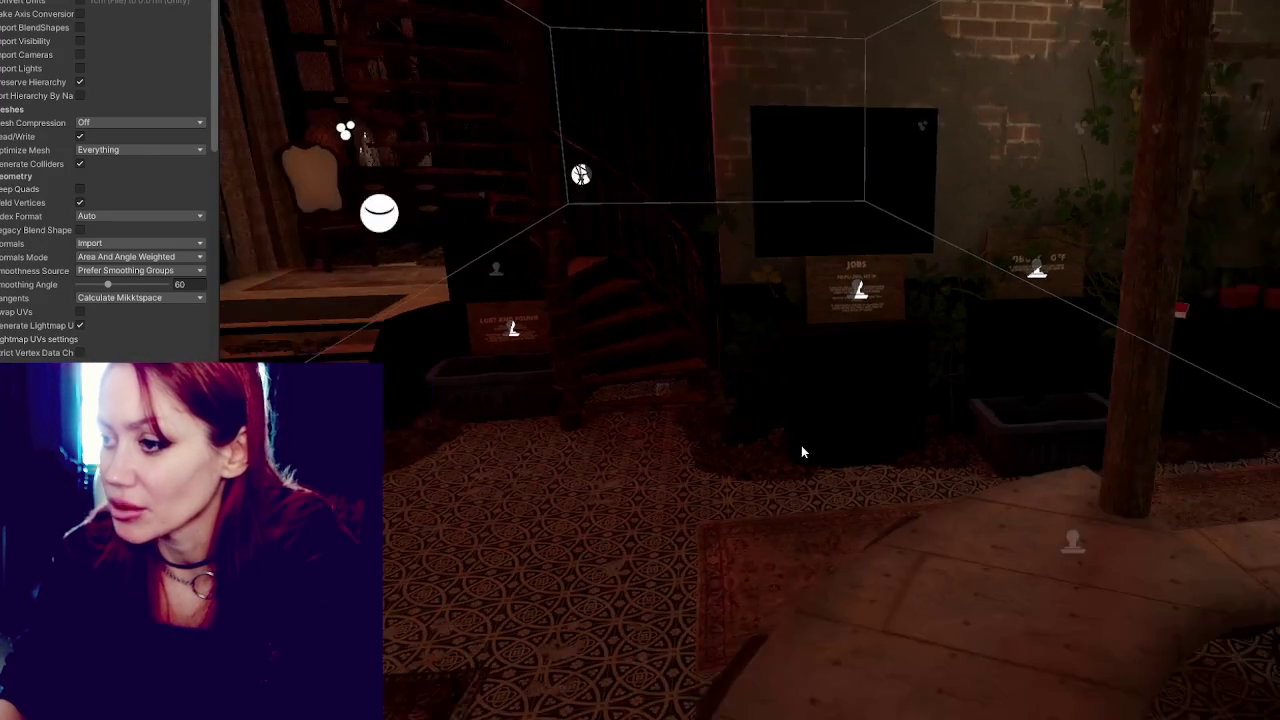
pyautogui.moveTo(820, 452)
pyautogui.mouseDown()
pyautogui.moveTo(923, 449)
pyautogui.moveTo(884, 398)
pyautogui.mouseUp()
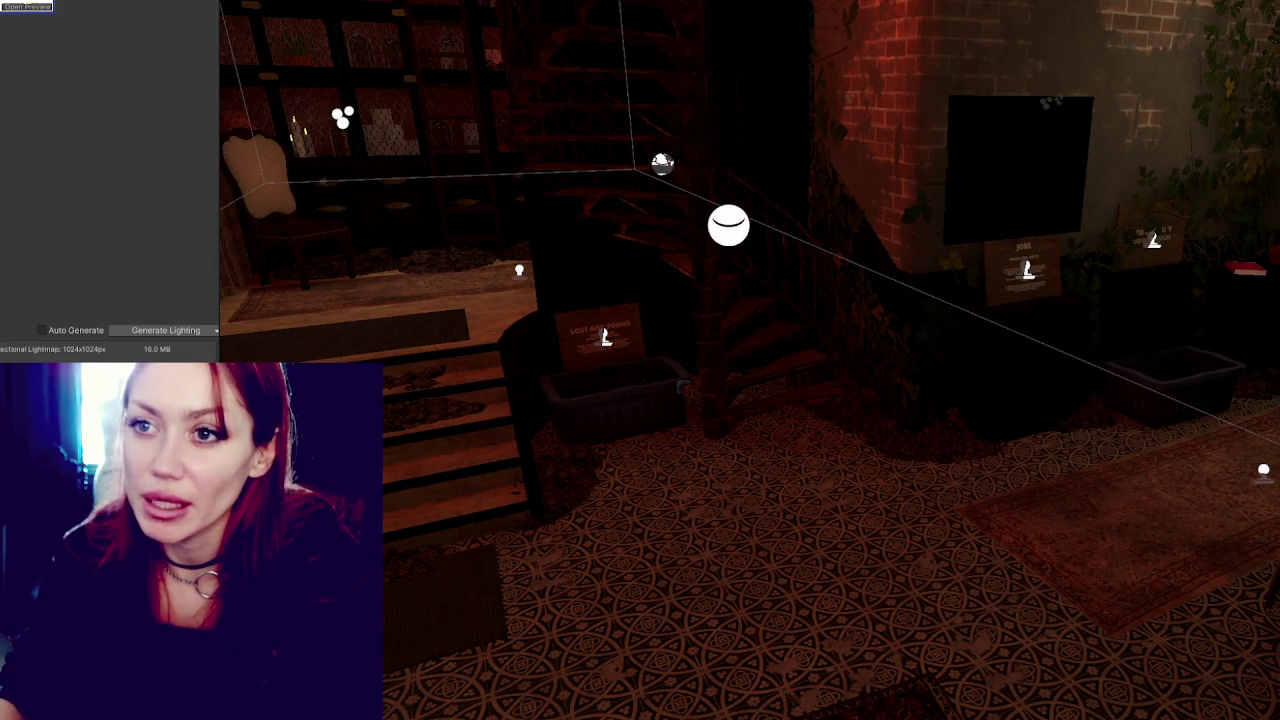
# Set Max Lightmap Size to 512 and Lightmap Resolution to 50, then start the bake.
pyautogui.click(104, 212)
pyautogui.write('12')
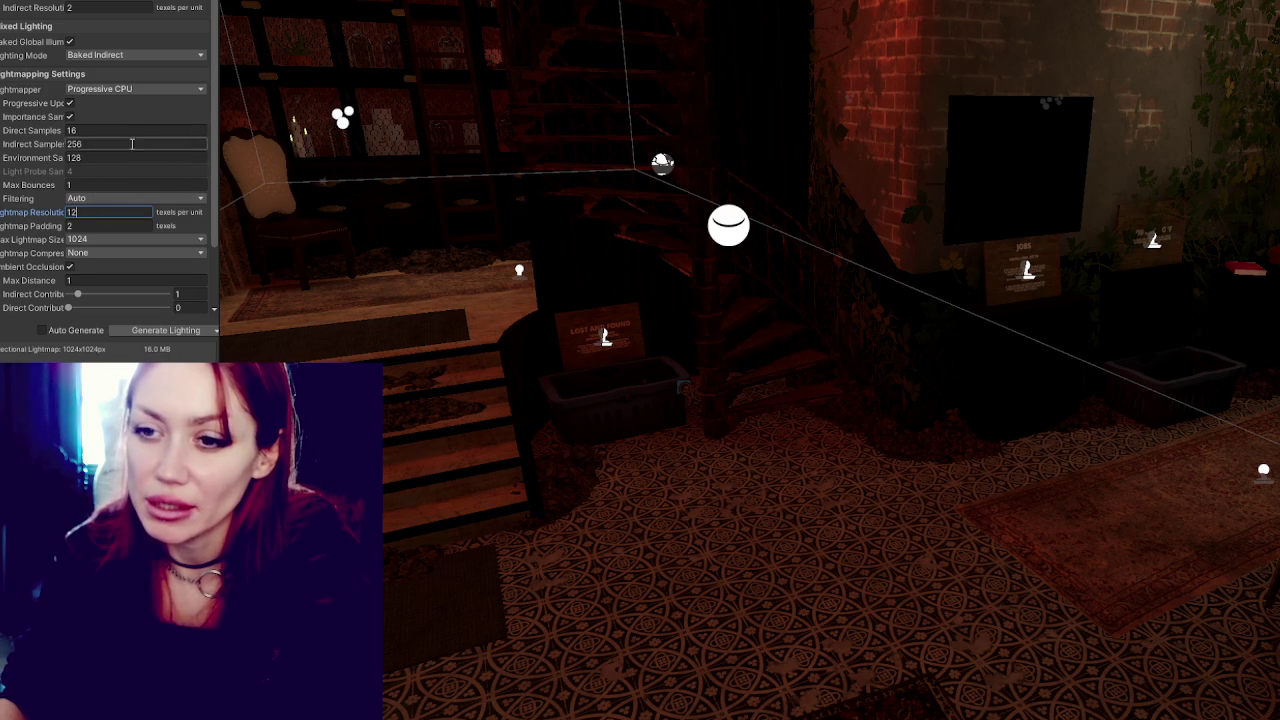
pyautogui.scroll(-2, 135, 125)
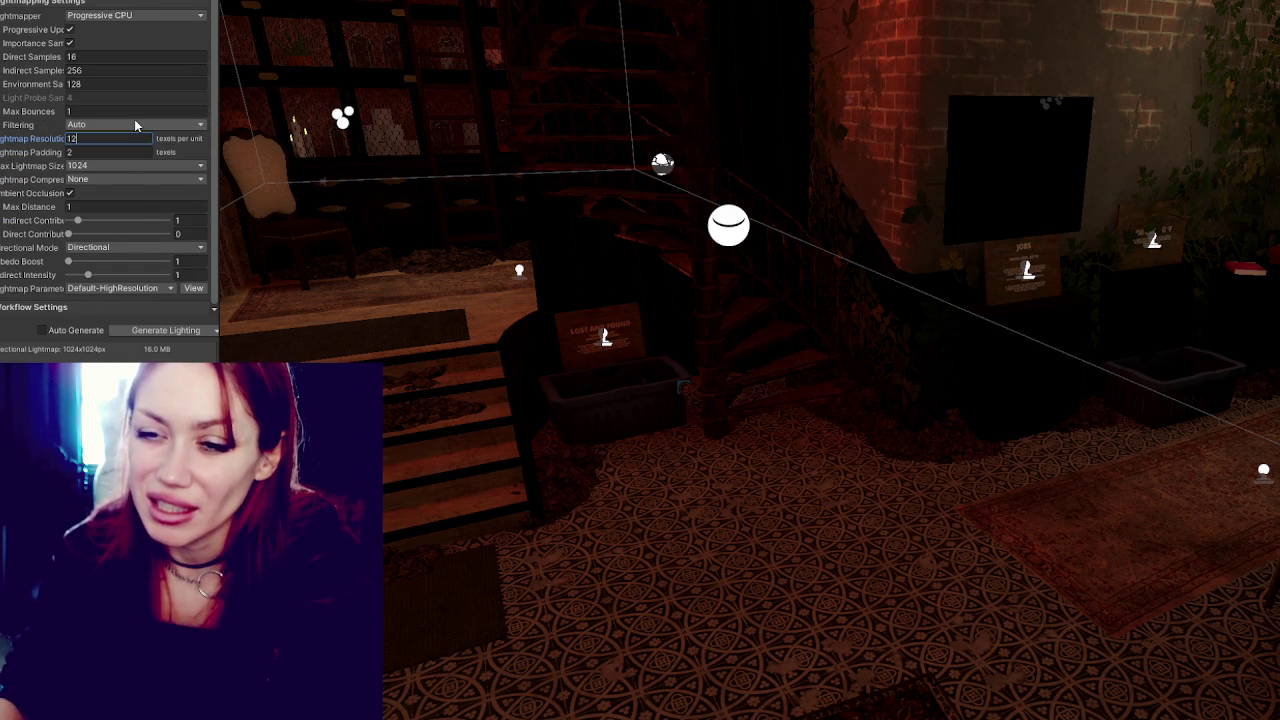
pyautogui.click(135, 165)
pyautogui.click(100, 241)
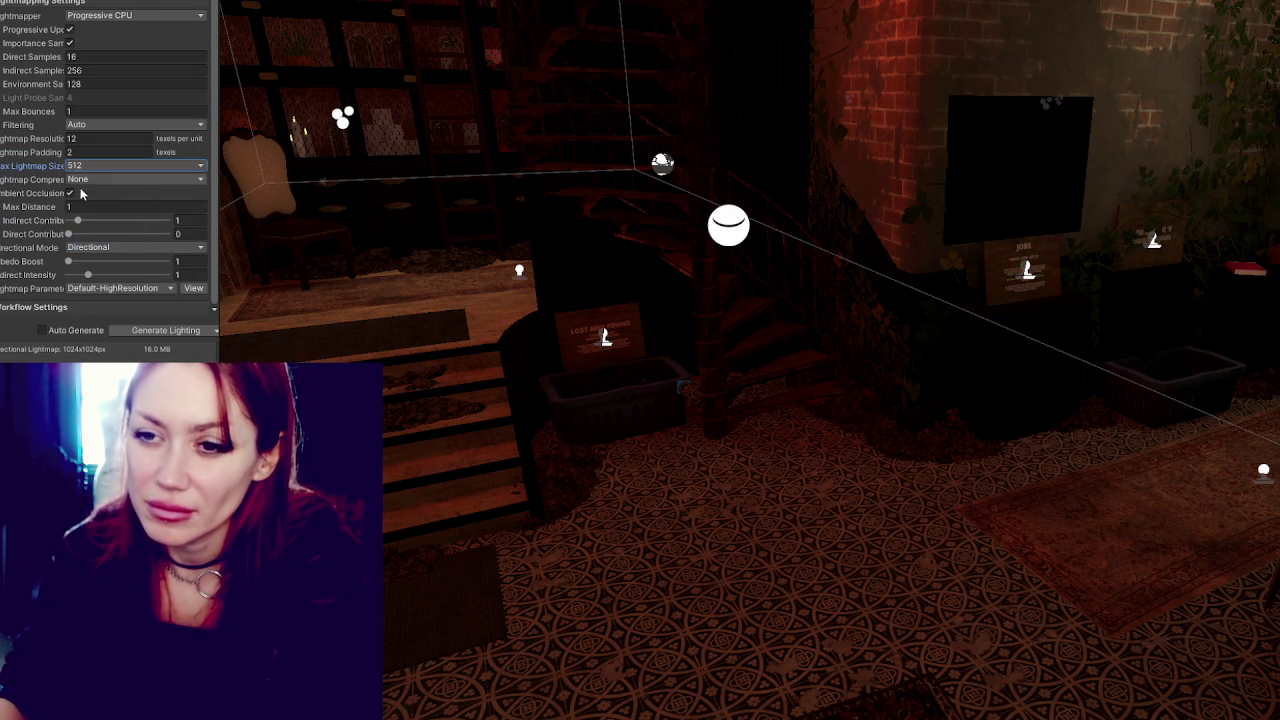
pyautogui.click(105, 138)
pyautogui.scroll(1, 3, 117)
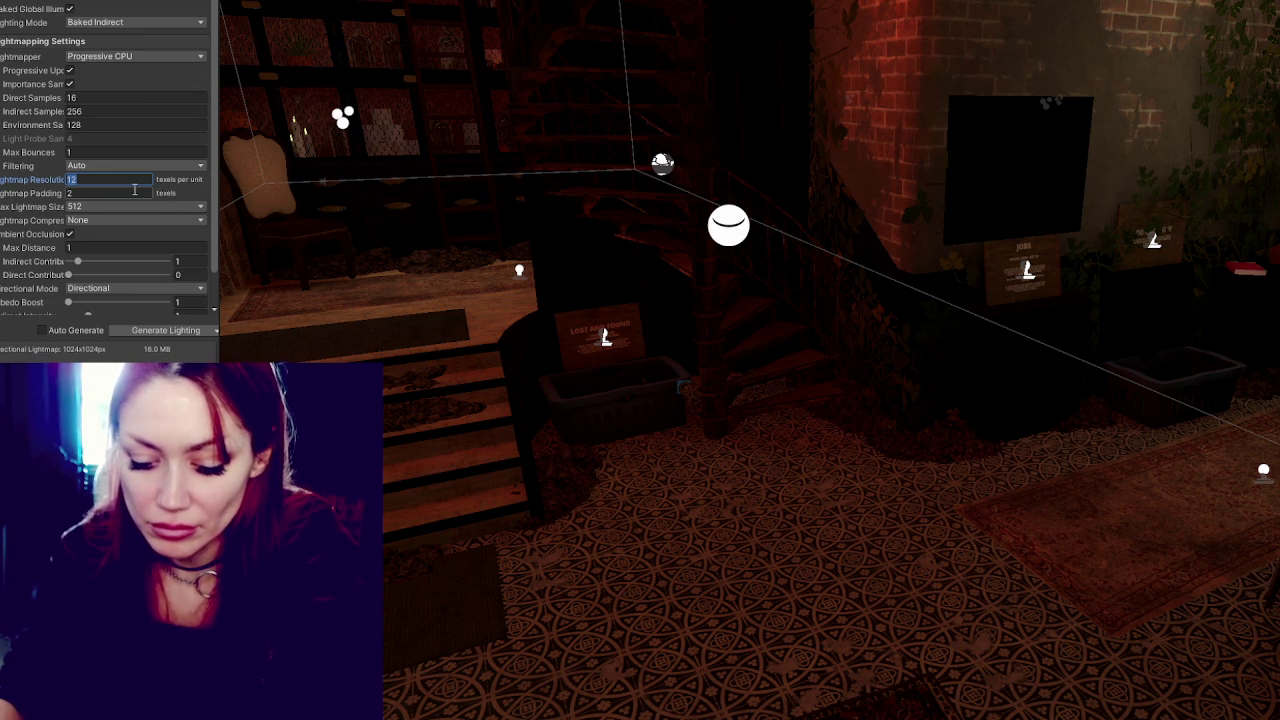
pyautogui.write('50')
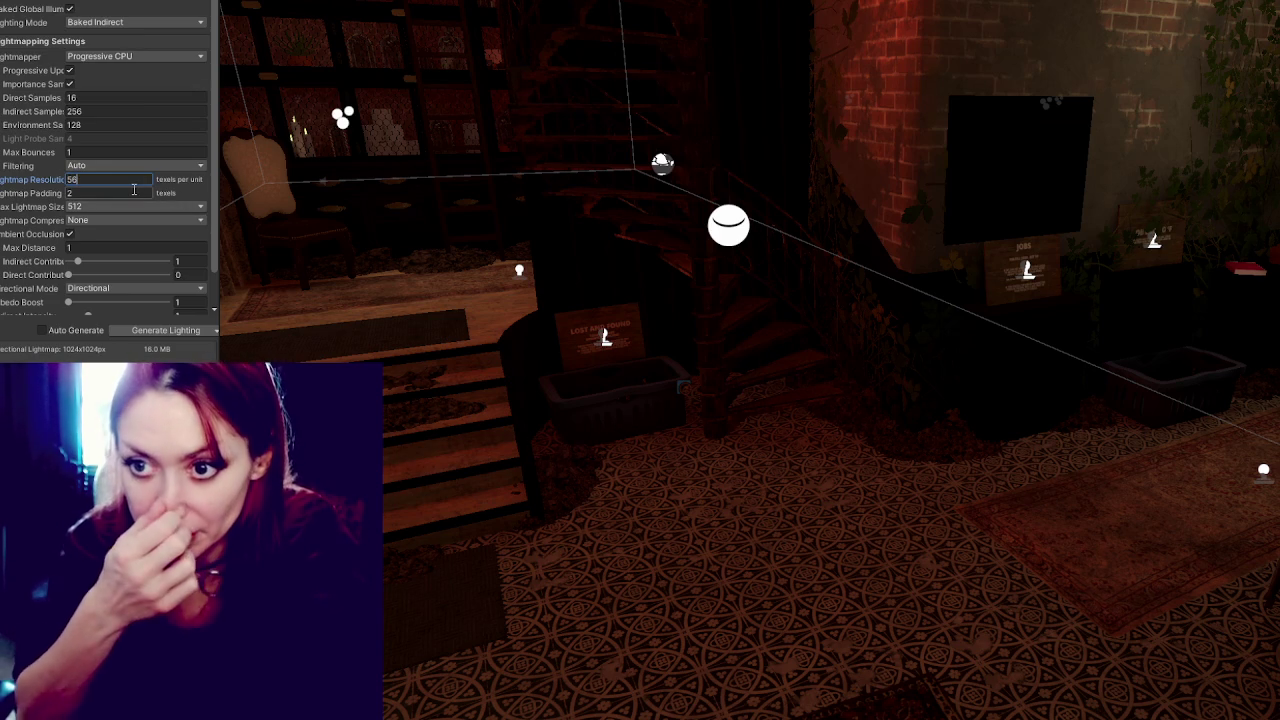
pyautogui.scroll(-1, 160, 250)
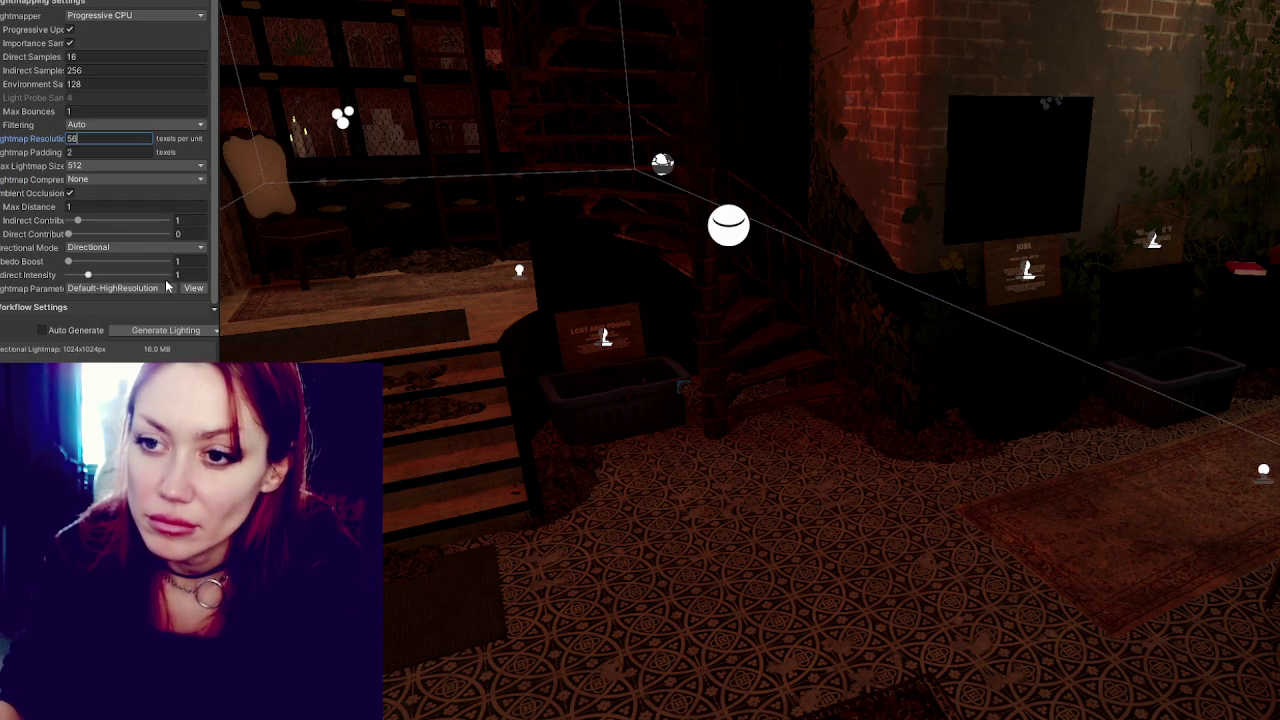
pyautogui.click(152, 332)
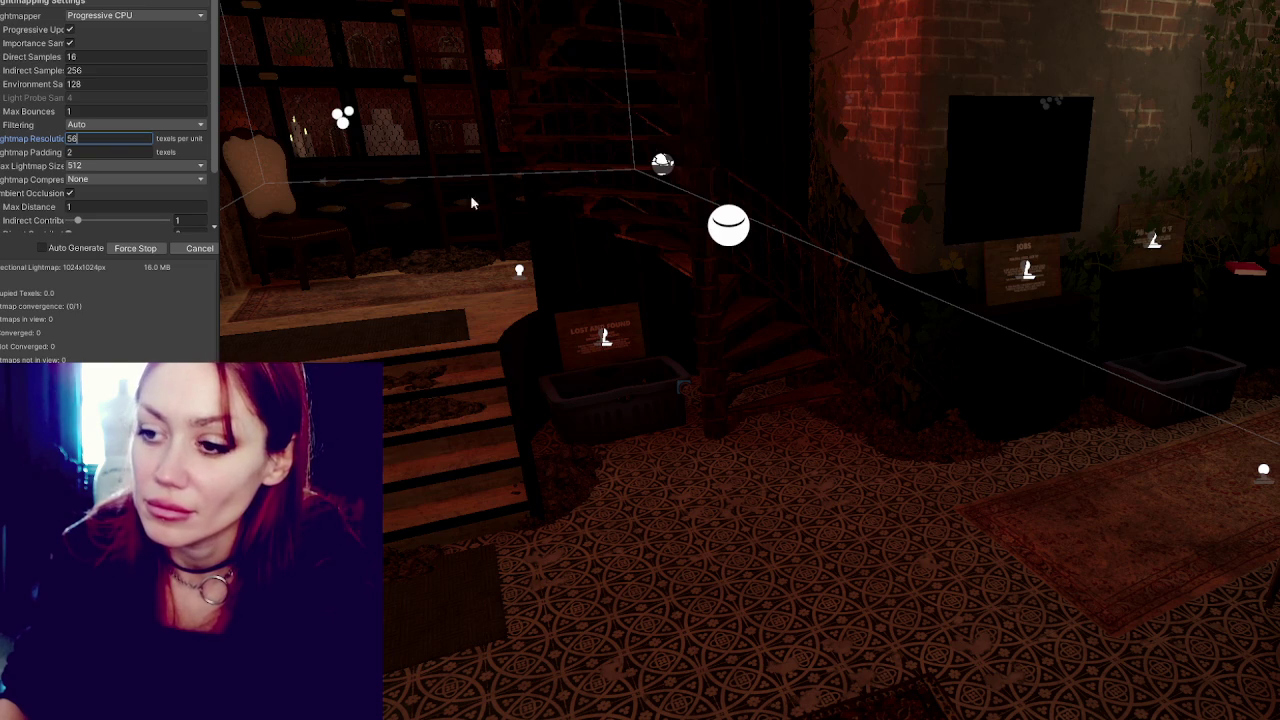
# Scroll the Lighting window back up while the lightmap bake runs.
pyautogui.scroll(2, 553, 184)
pyautogui.scroll(2, 553, 184)
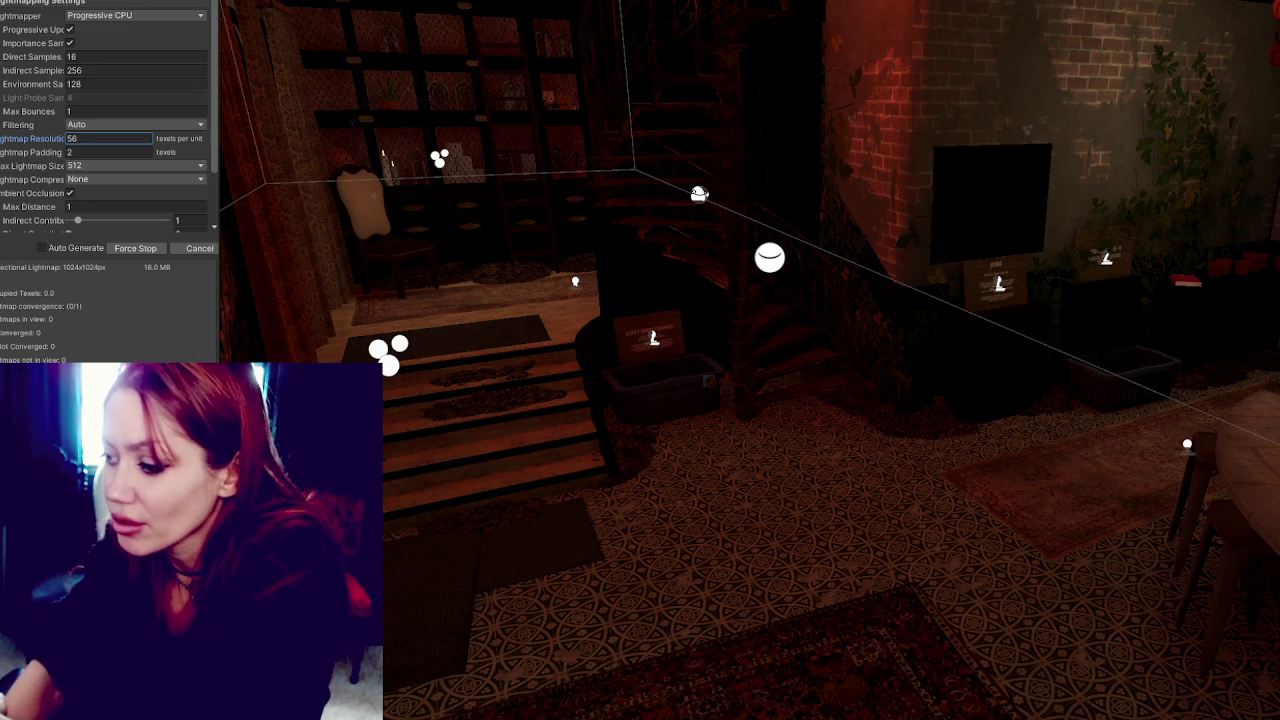
# Bring up the Background Tasks progress for the Global Illumination bake.
pyautogui.press('Return')
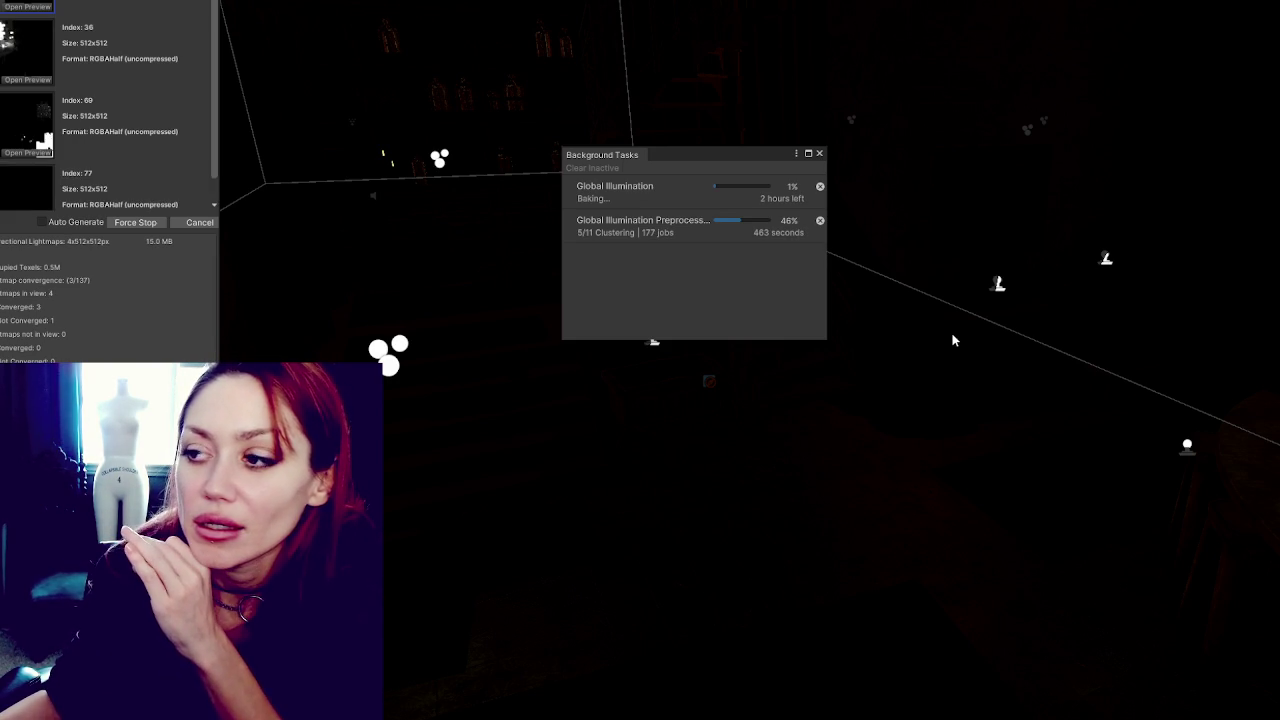
# Cancel the Global Illumination task, clear inactive entries and close the Background Tasks list.
pyautogui.click(820, 186)
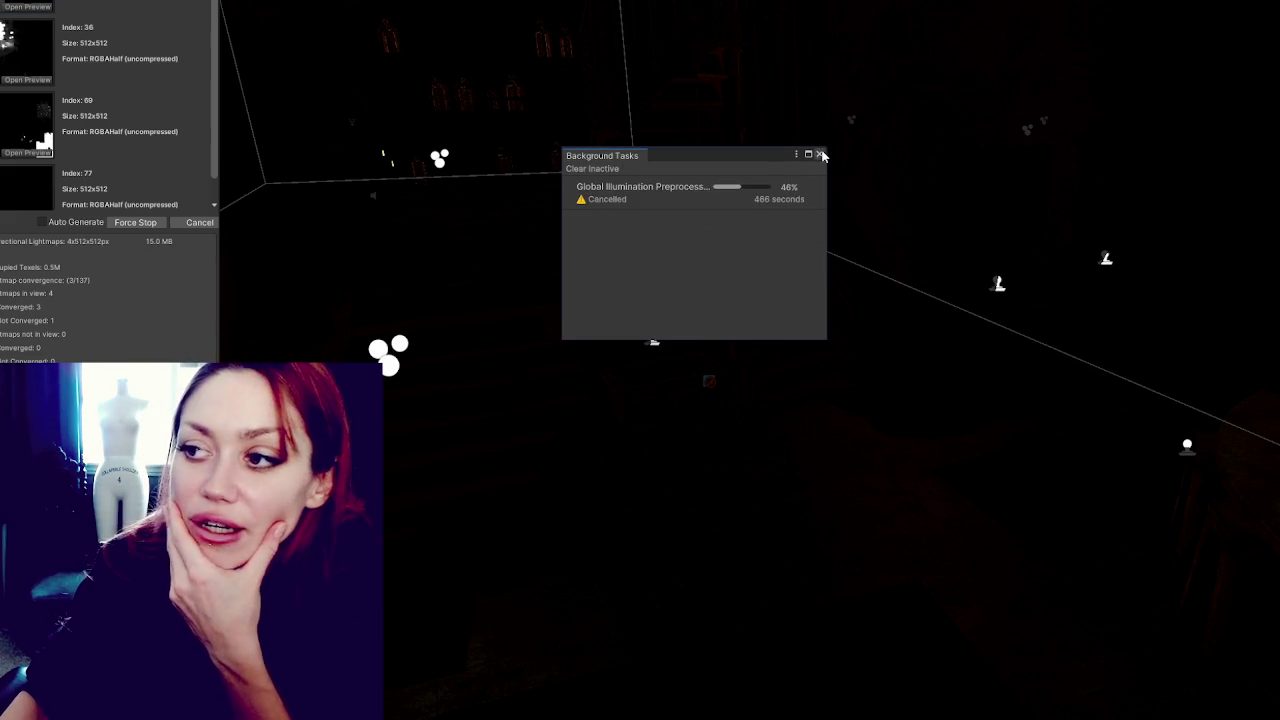
pyautogui.click(820, 154)
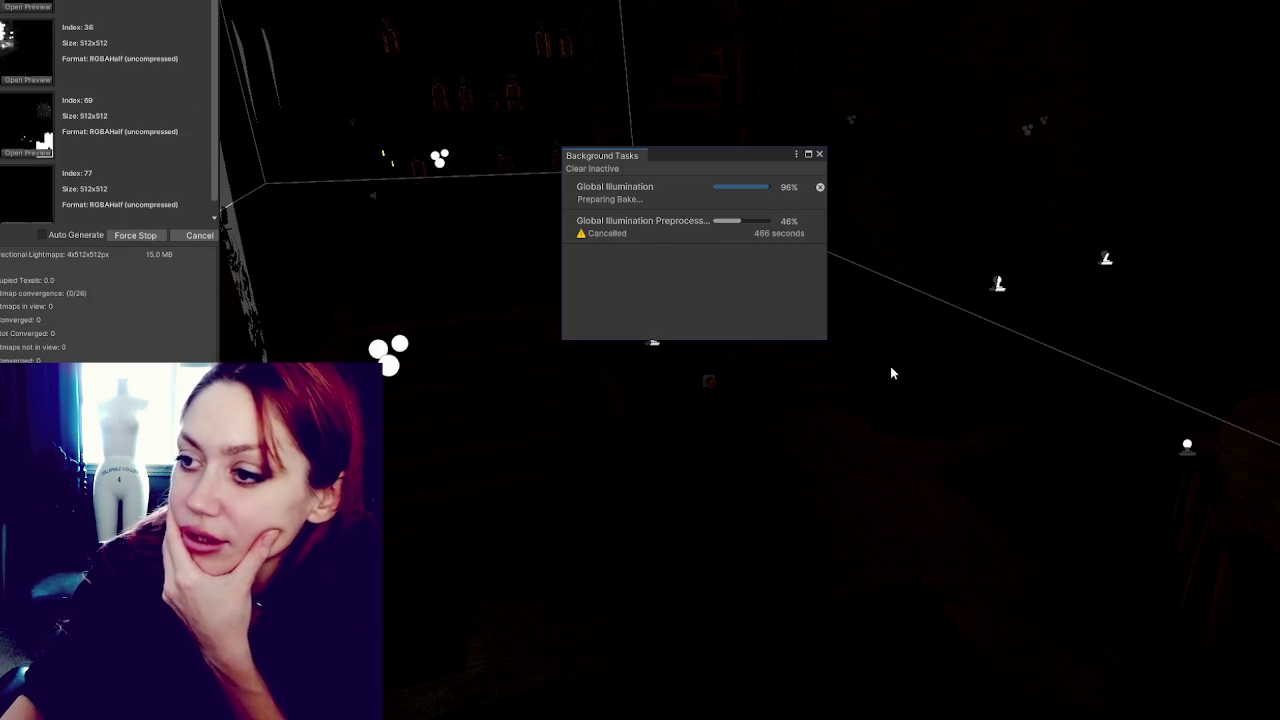
pyautogui.click(580, 168)
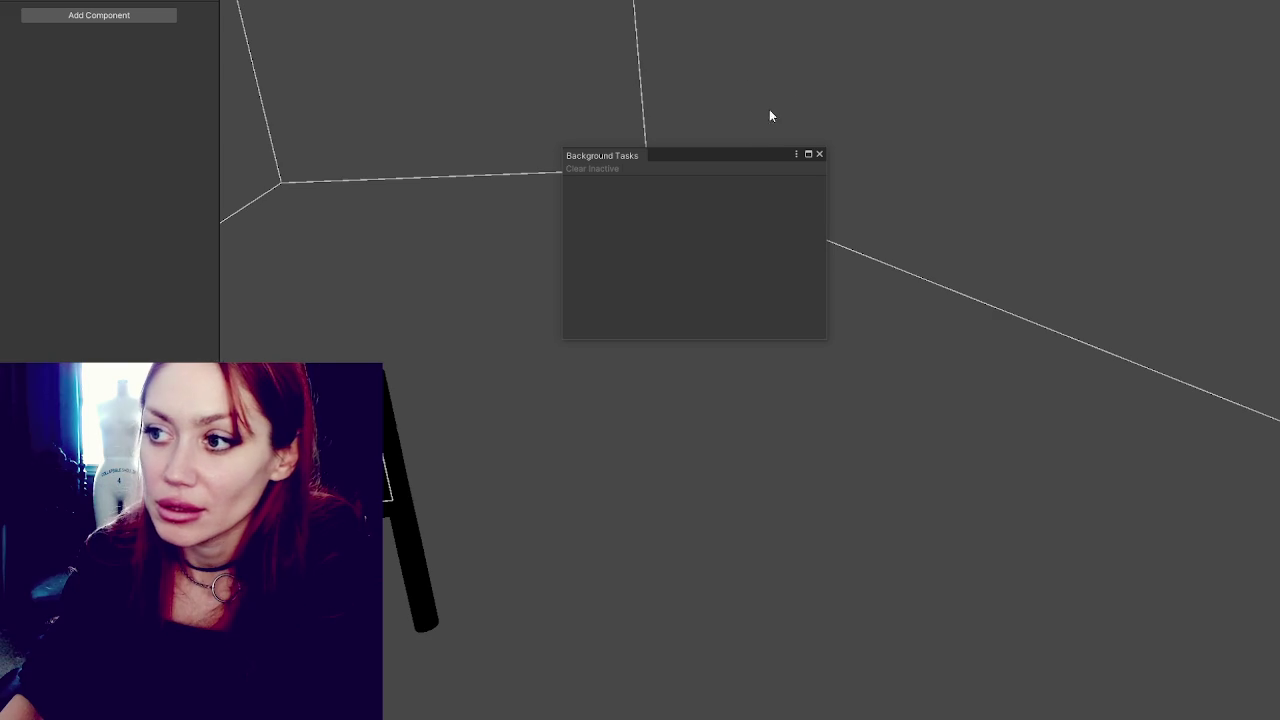
pyautogui.click(819, 154)
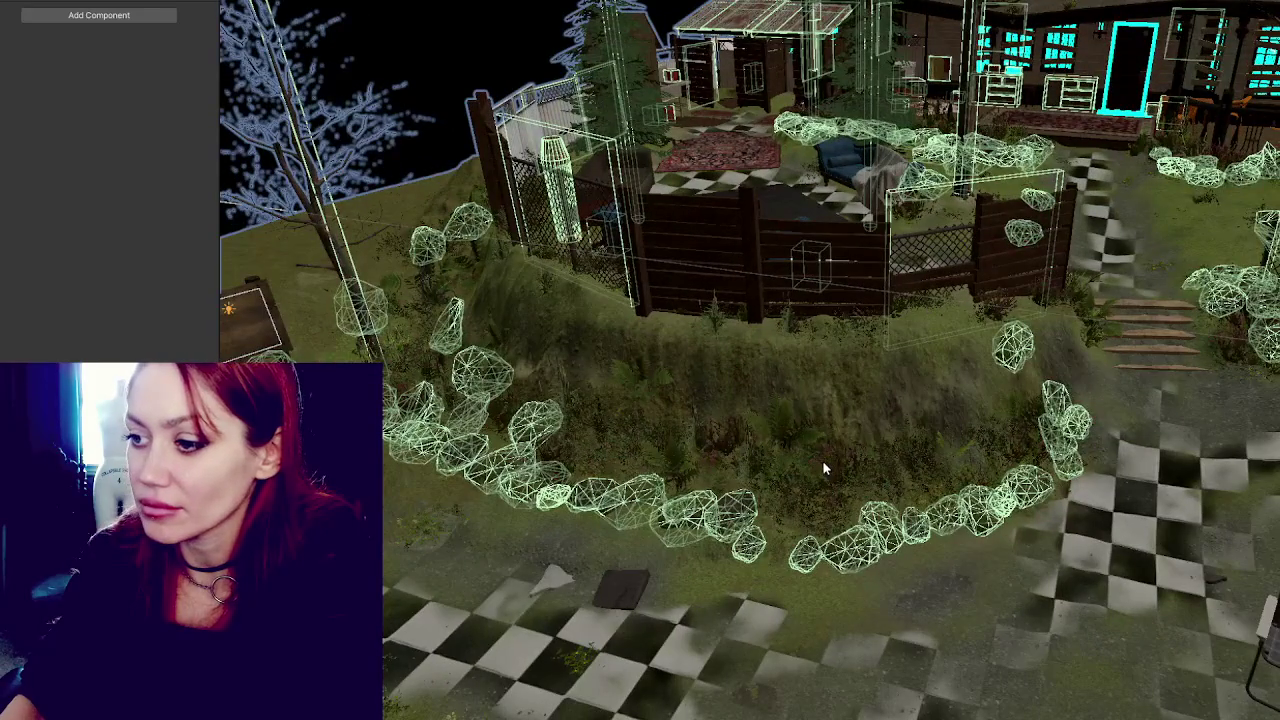
# Select the bush at the foot of the garden slope to show its LOD Group.
pyautogui.click(824, 466)
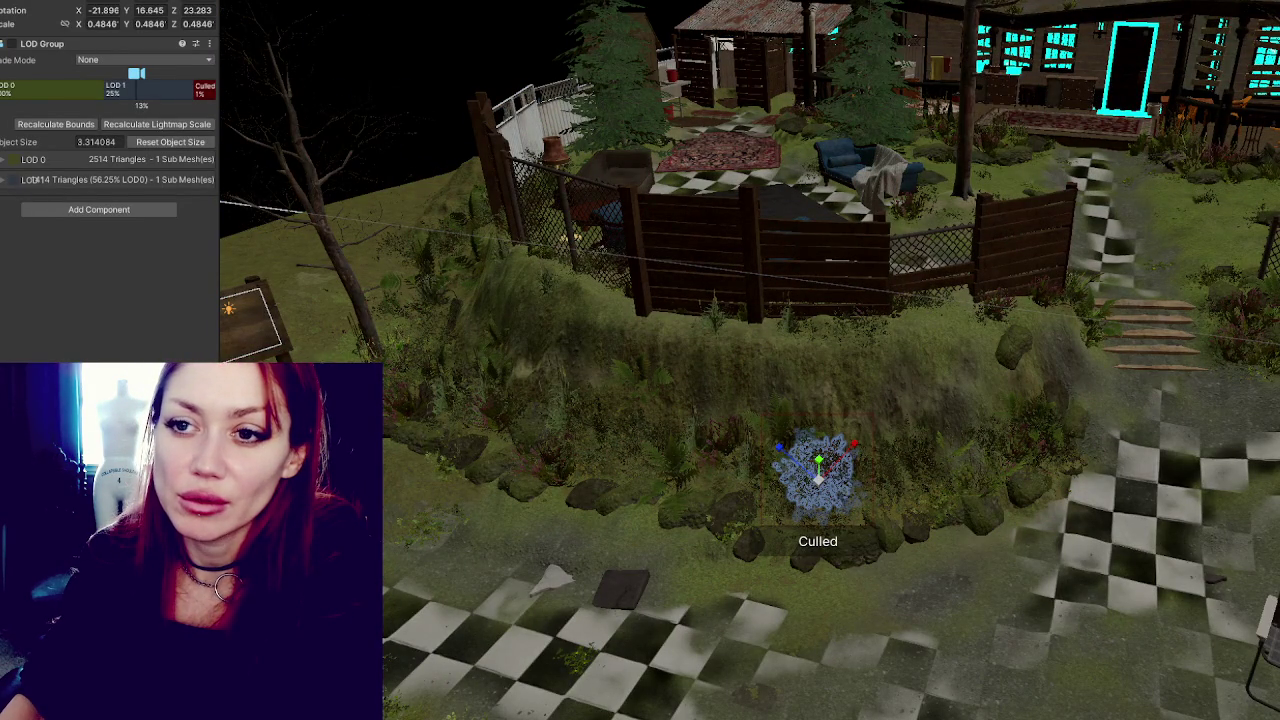
pyautogui.click(6, 46)
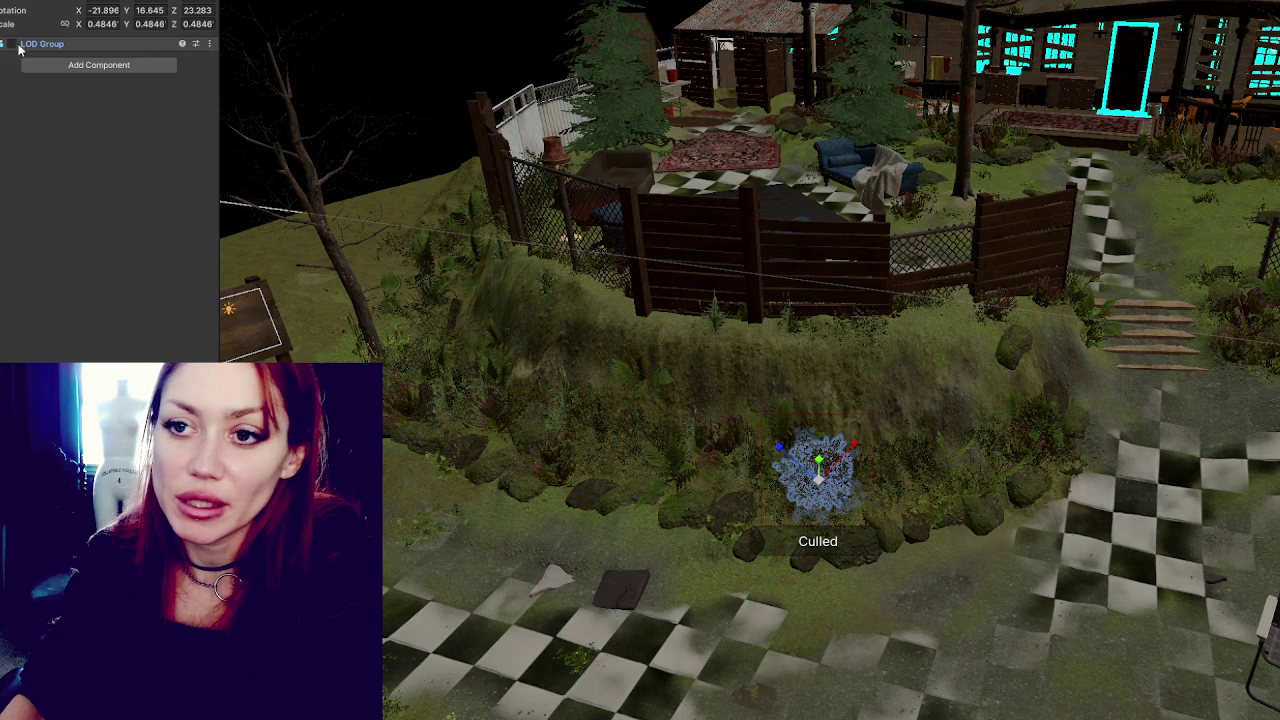
pyautogui.click(97, 46)
pyautogui.scroll(-5, 895, 521)
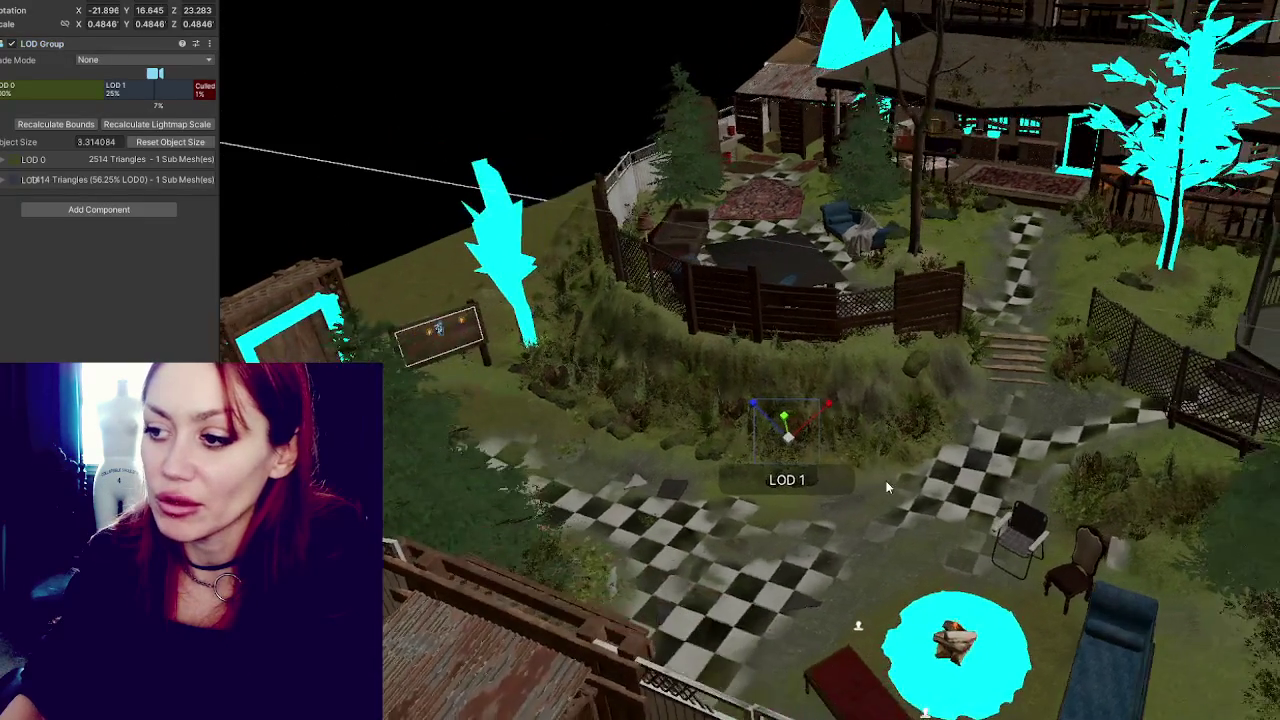
pyautogui.scroll(-2, 885, 487)
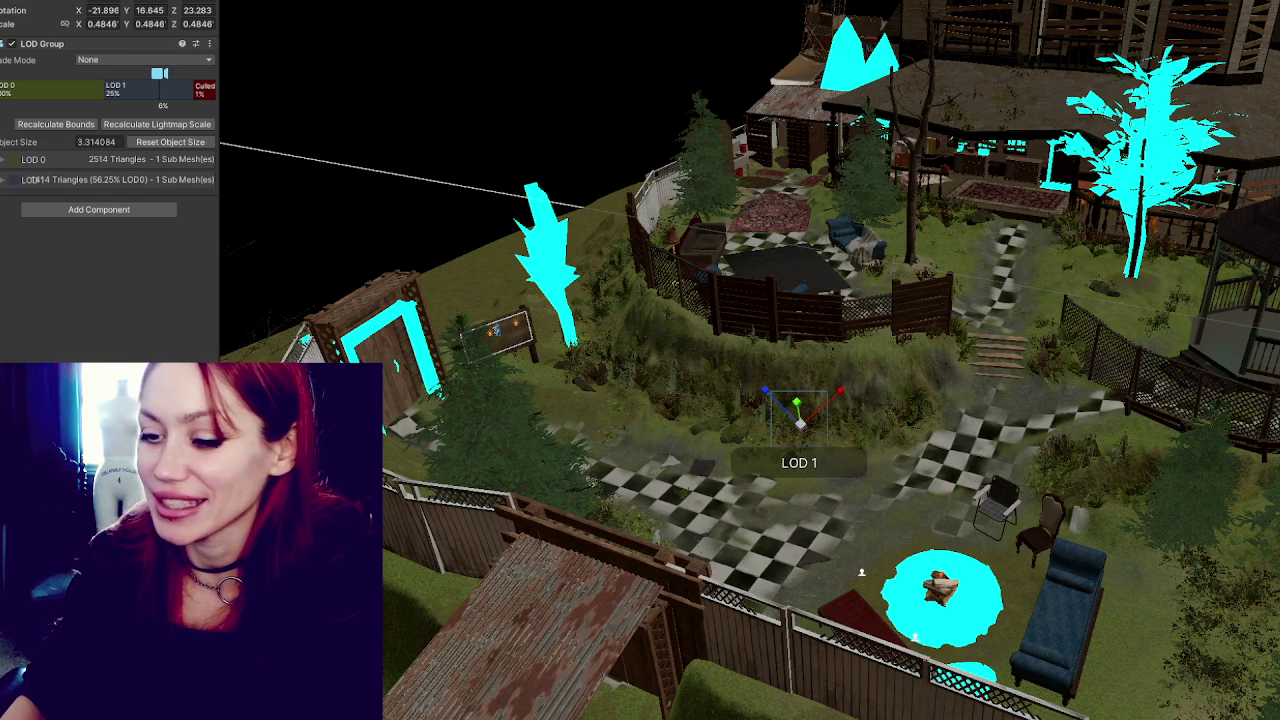
pyautogui.scroll(2, 743, 504)
pyautogui.click(770, 180)
# Frame the bush, return the selection to its LOD Group and pan across the garden bed.
pyautogui.press('f')
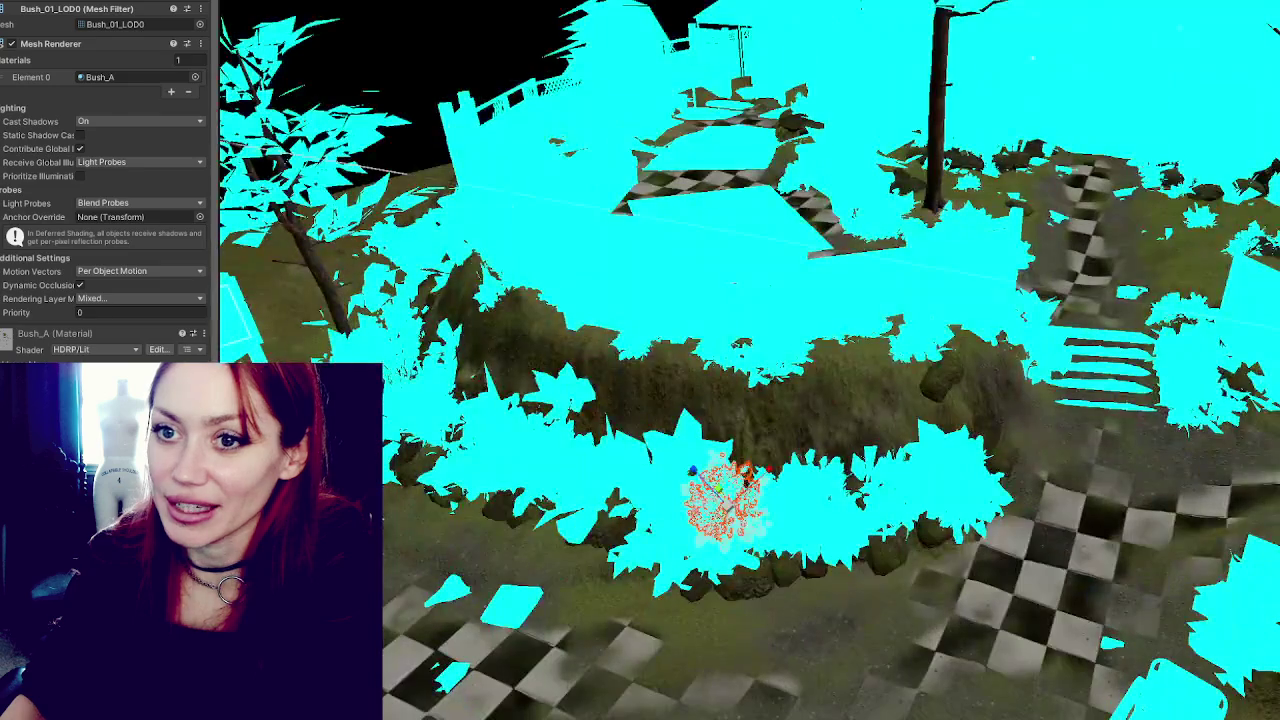
pyautogui.click(720, 495)
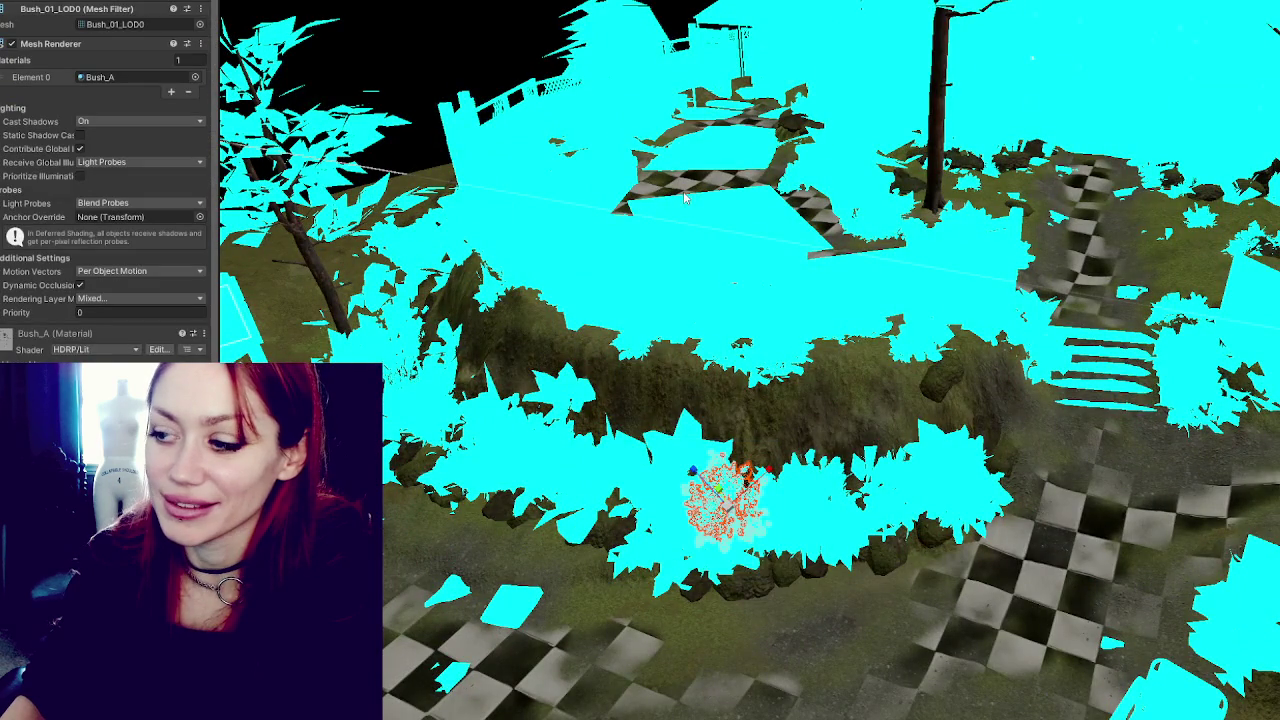
pyautogui.scroll(-2, 781, 317)
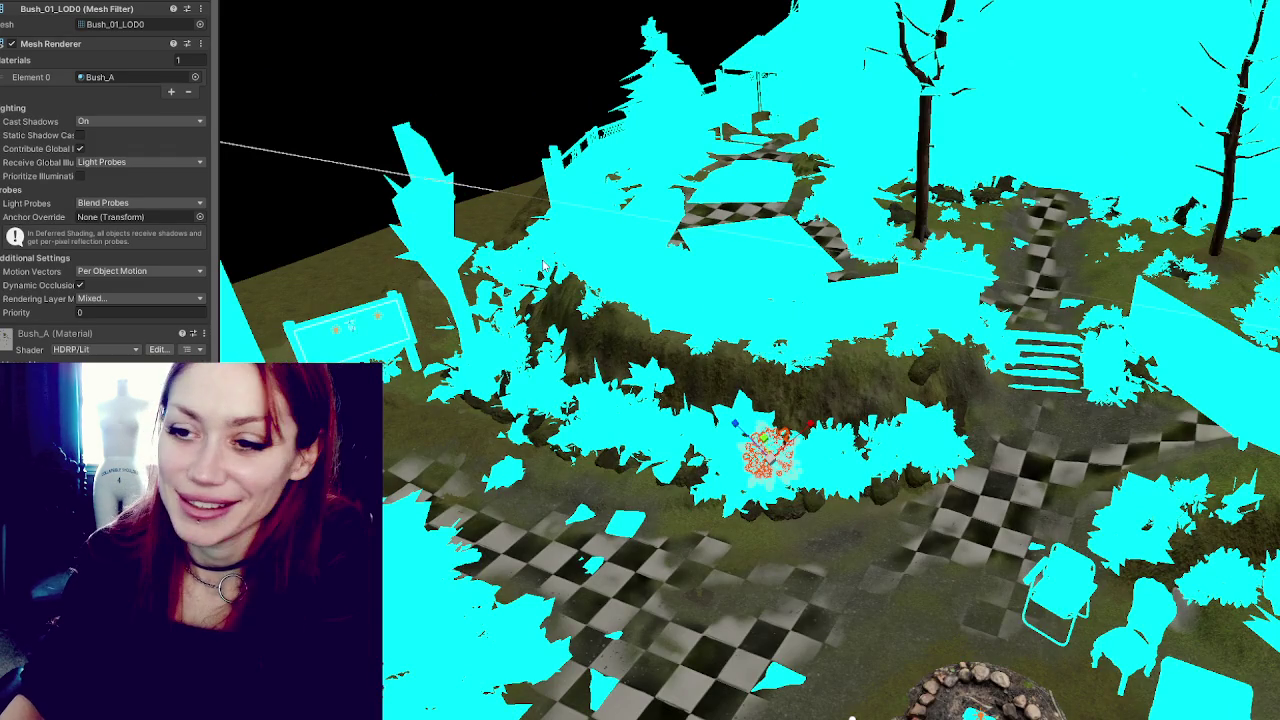
pyautogui.hotkey('ctrl', 'z')
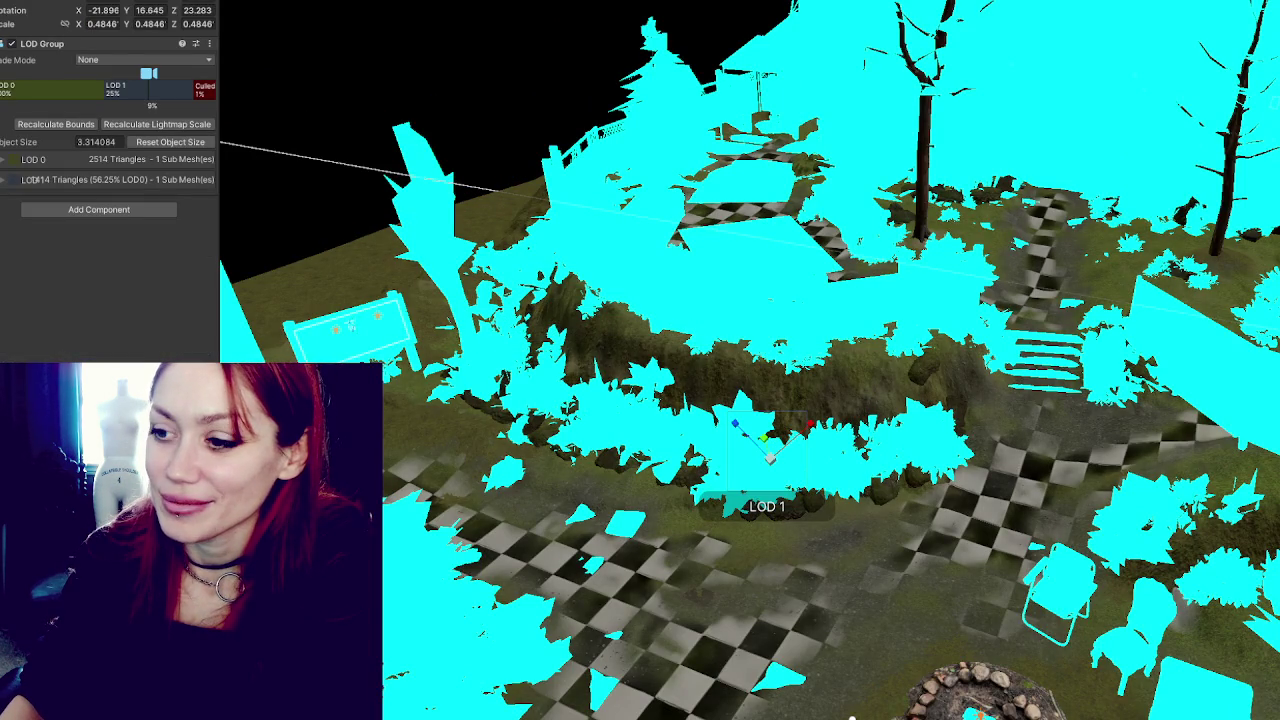
pyautogui.moveTo(601, 207); pyautogui.dragTo(598, 186)
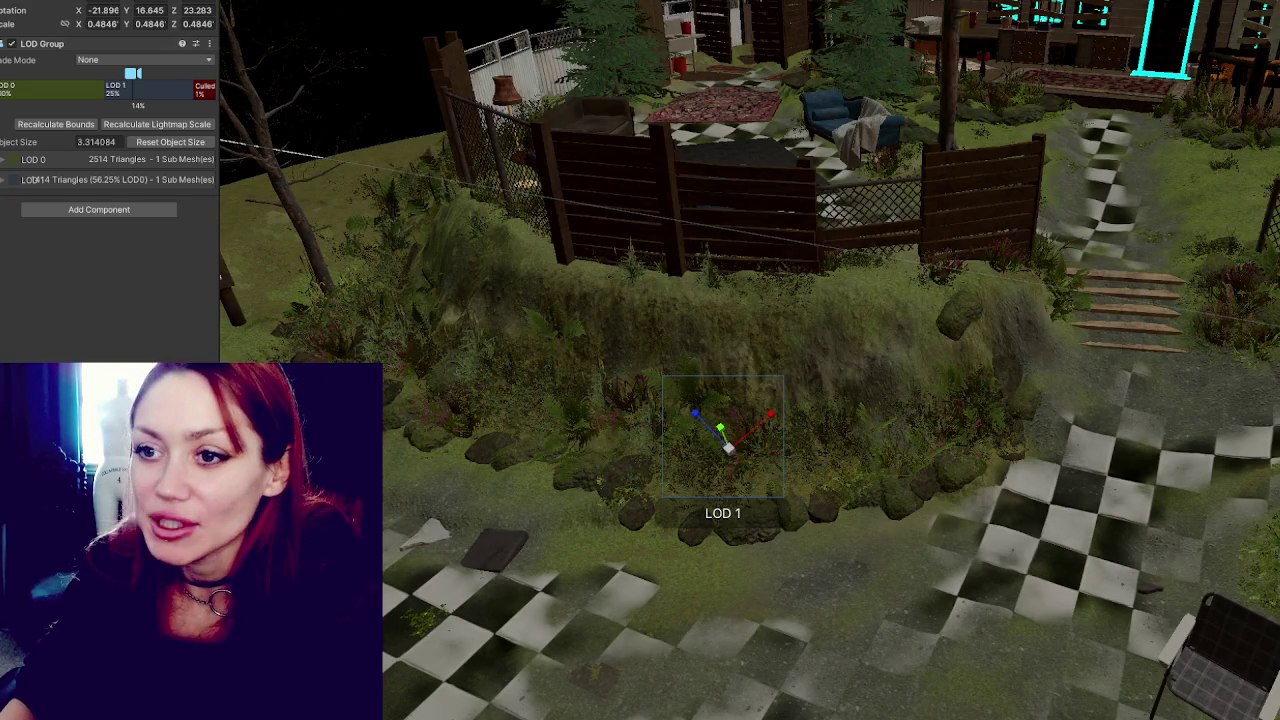
# Widen the Inspector and zoom the Scene view out to preview the bush's culling.
pyautogui.moveTo(221, 122); pyautogui.dragTo(300, 122)
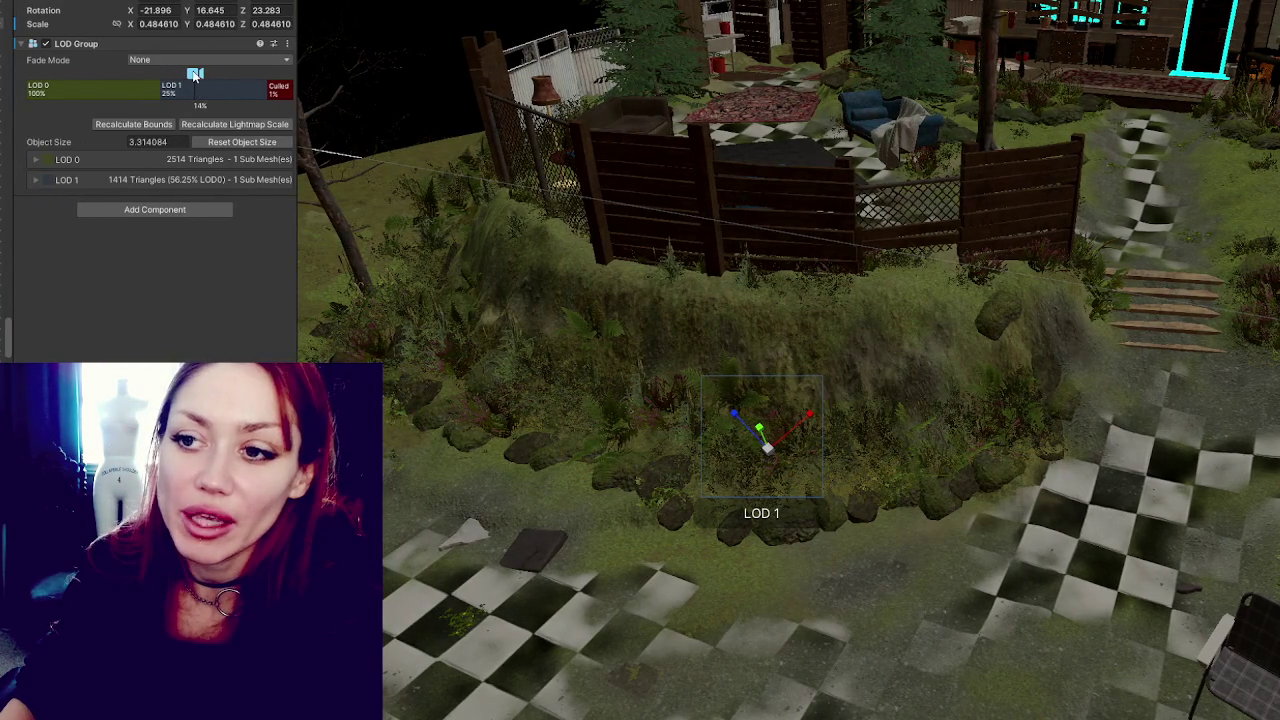
pyautogui.scroll(-10, 681, 365)
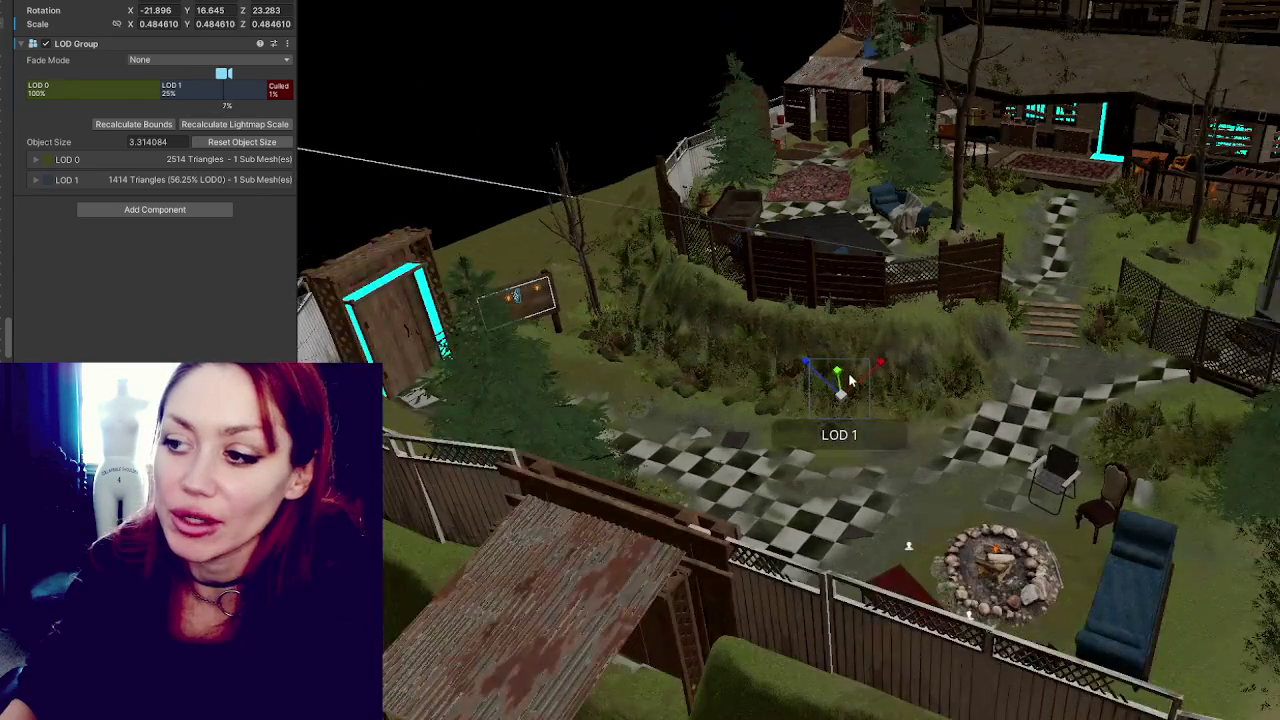
pyautogui.scroll(-8, 848, 415)
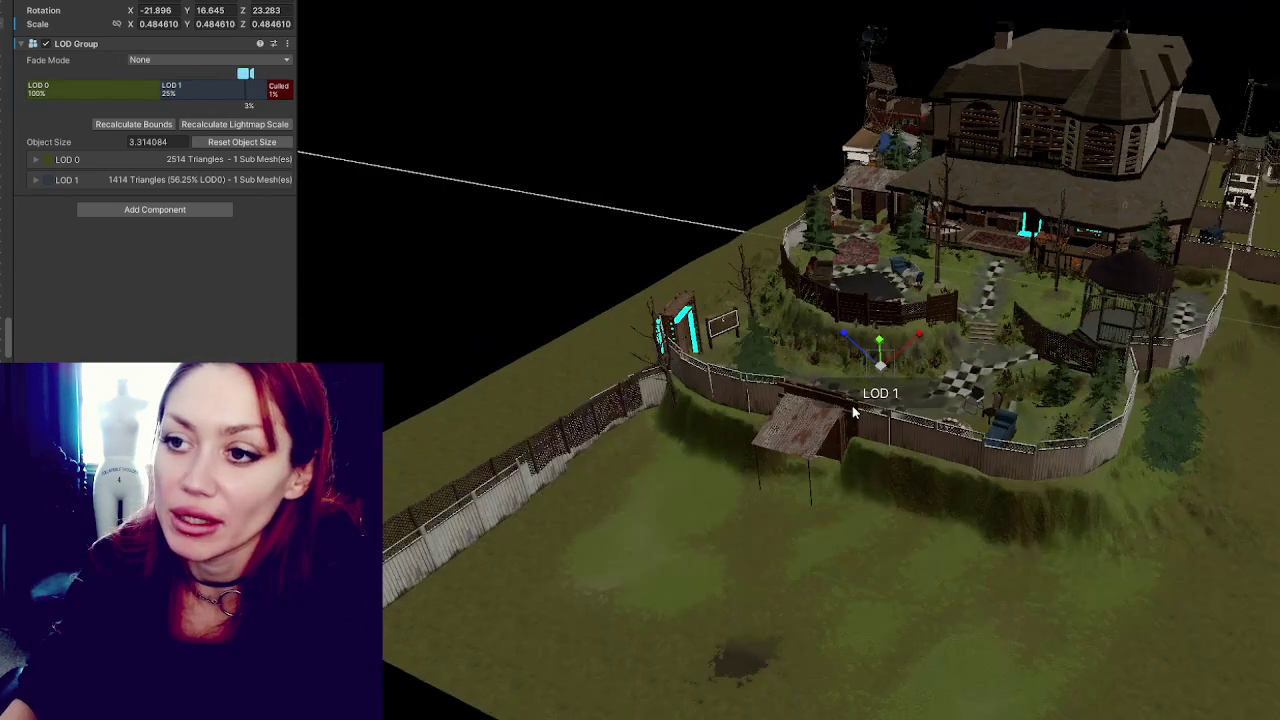
pyautogui.scroll(-3, 880, 390)
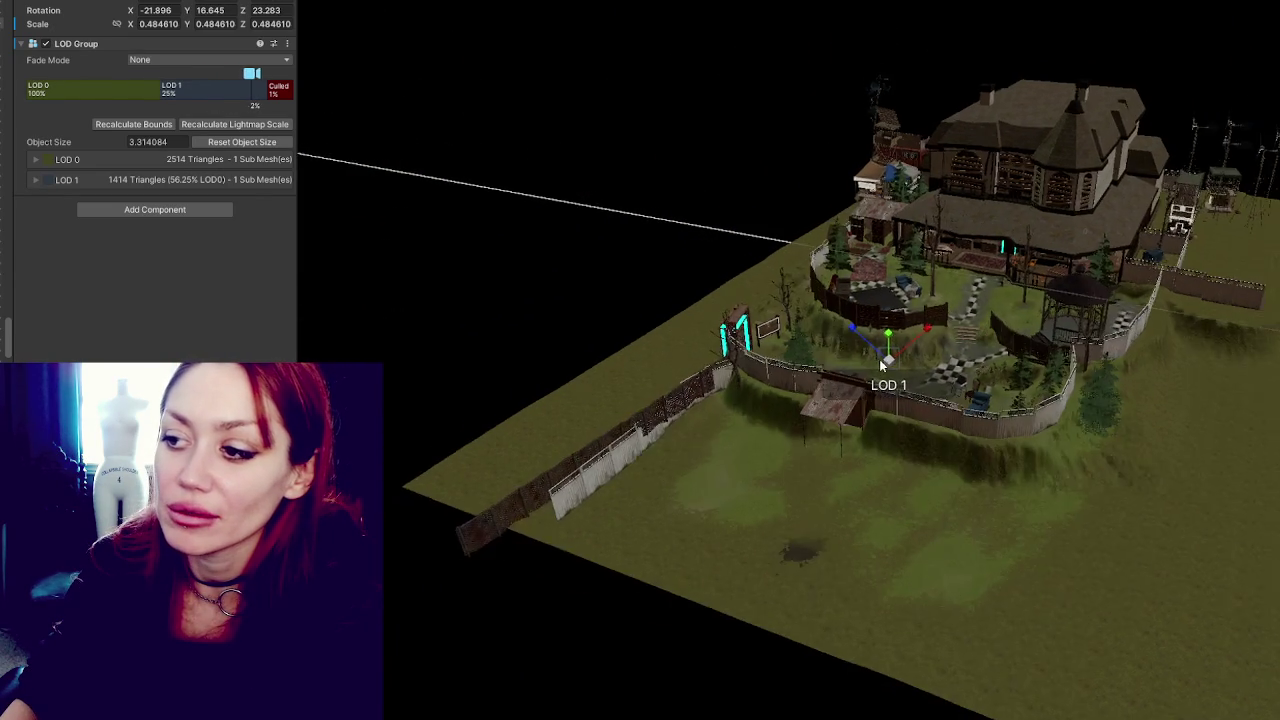
pyautogui.scroll(-8, 897, 368)
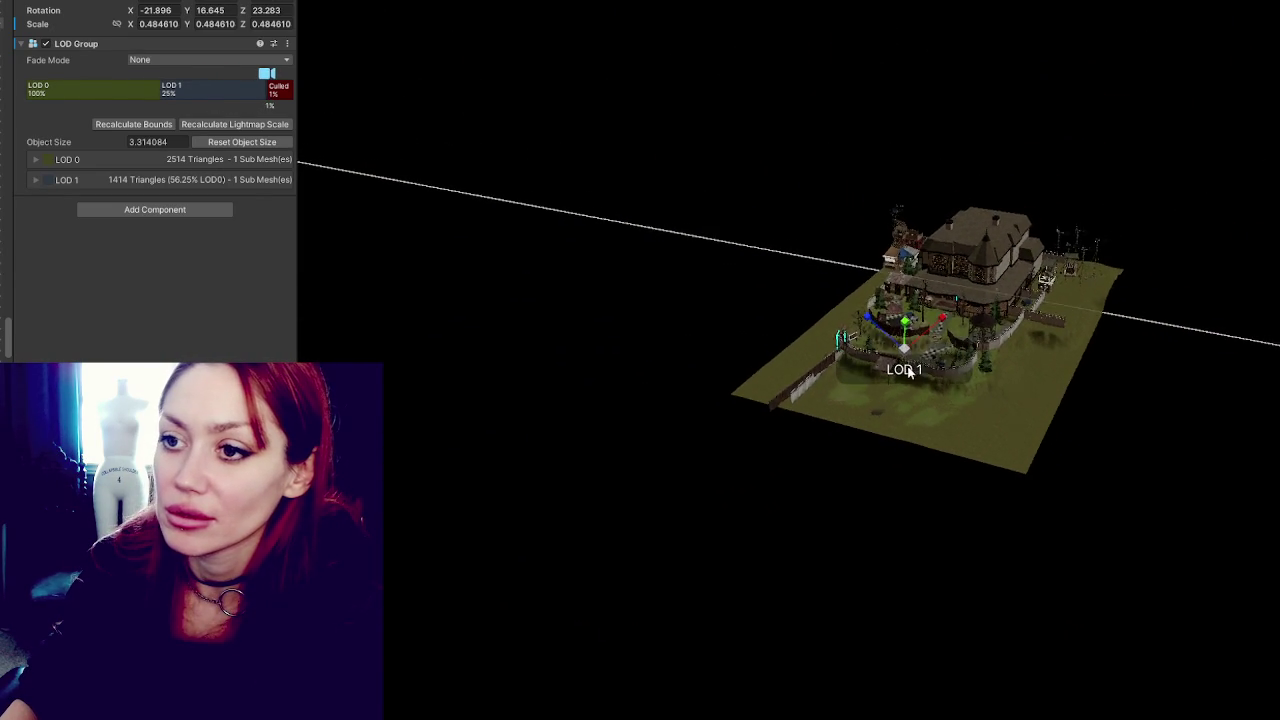
pyautogui.scroll(-2, 909, 373)
pyautogui.scroll(10, 909, 372)
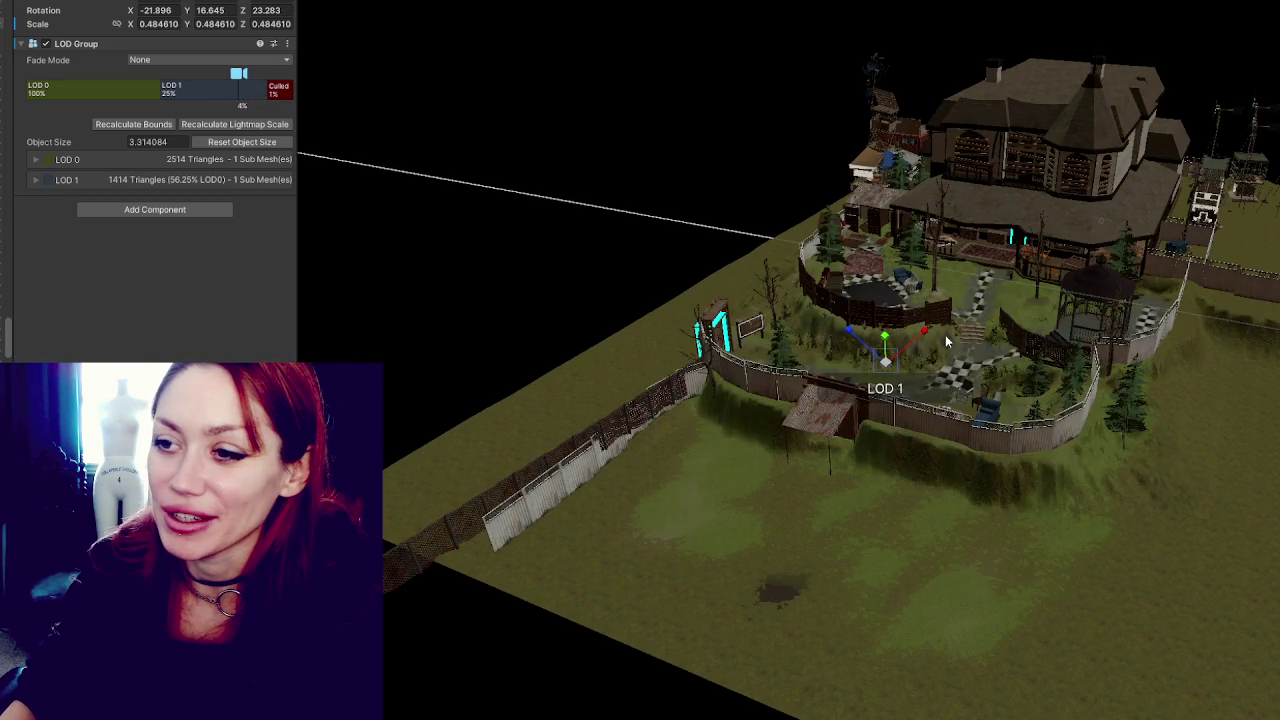
# Drag the LOD Group's Culled divider to 5%, then zoom in and out to check it.
pyautogui.moveTo(265, 90)
pyautogui.mouseDown()
pyautogui.moveTo(285, 90)
pyautogui.moveTo(233, 91)
pyautogui.mouseUp()
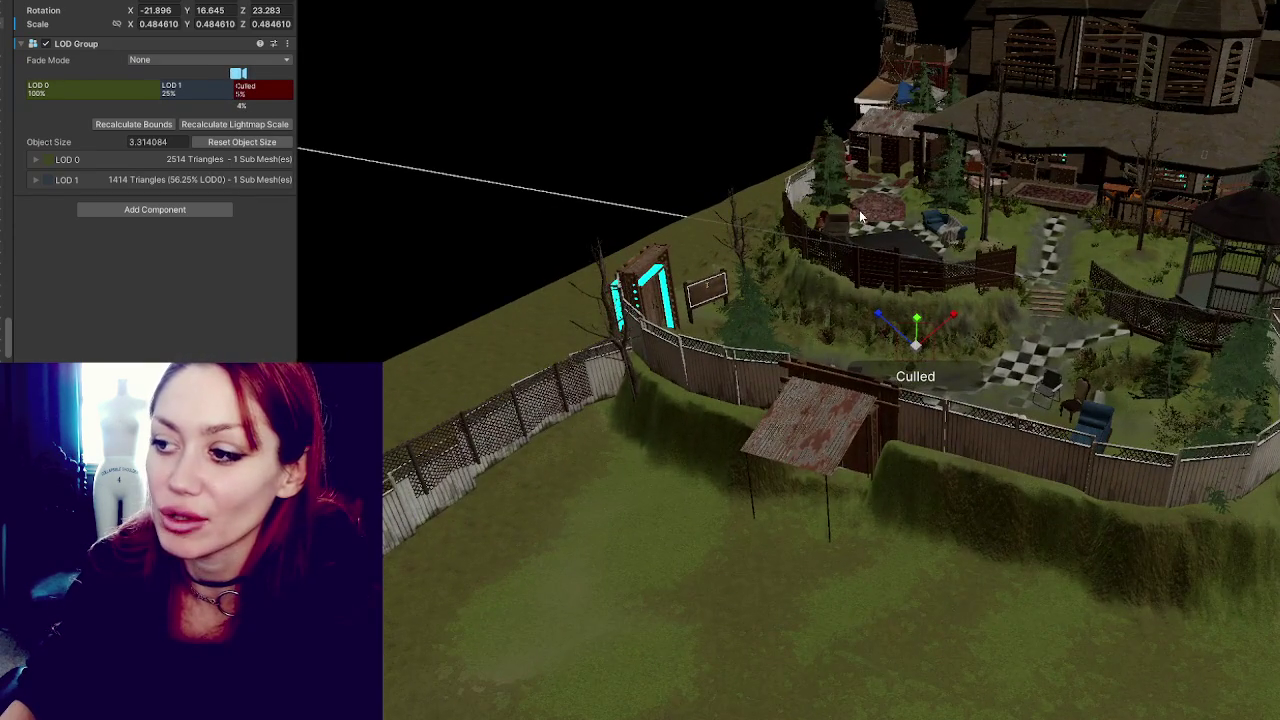
pyautogui.scroll(5, 860, 215)
pyautogui.scroll(-2, 860, 215)
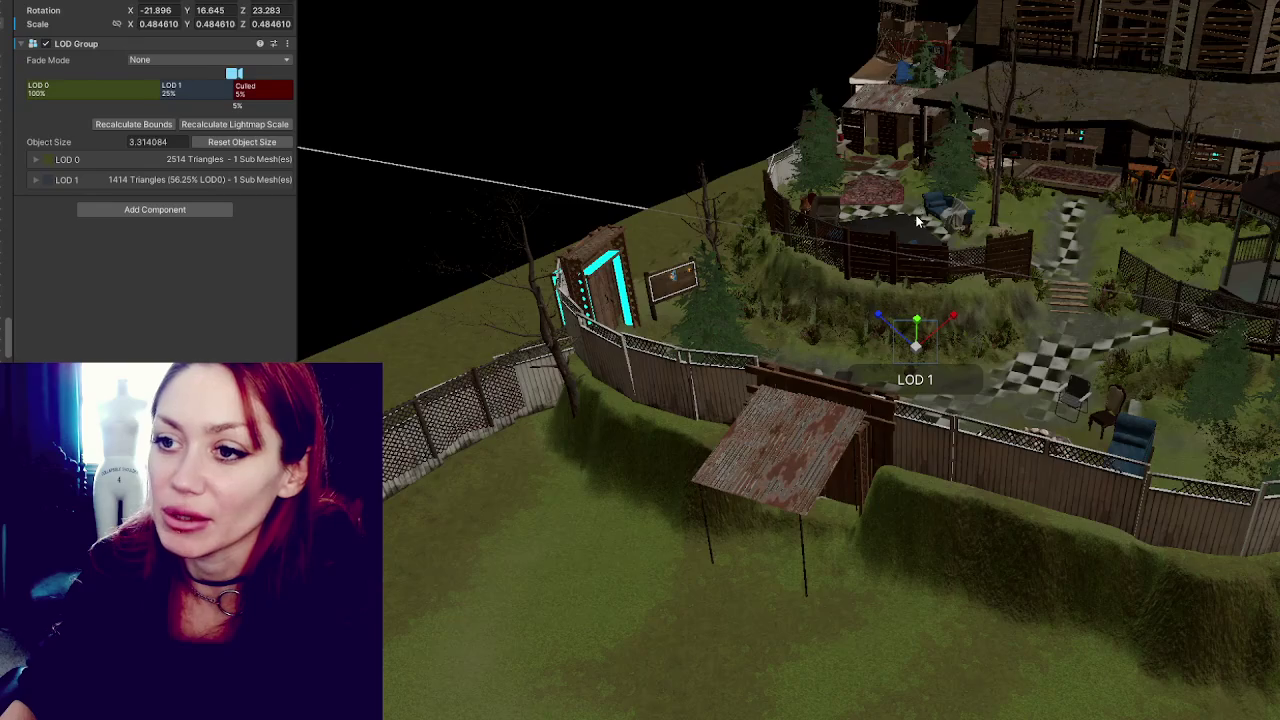
pyautogui.scroll(2, 880, 220)
pyautogui.scroll(-2, 900, 225)
pyautogui.scroll(1, 926, 232)
pyautogui.scroll(-3, 926, 232)
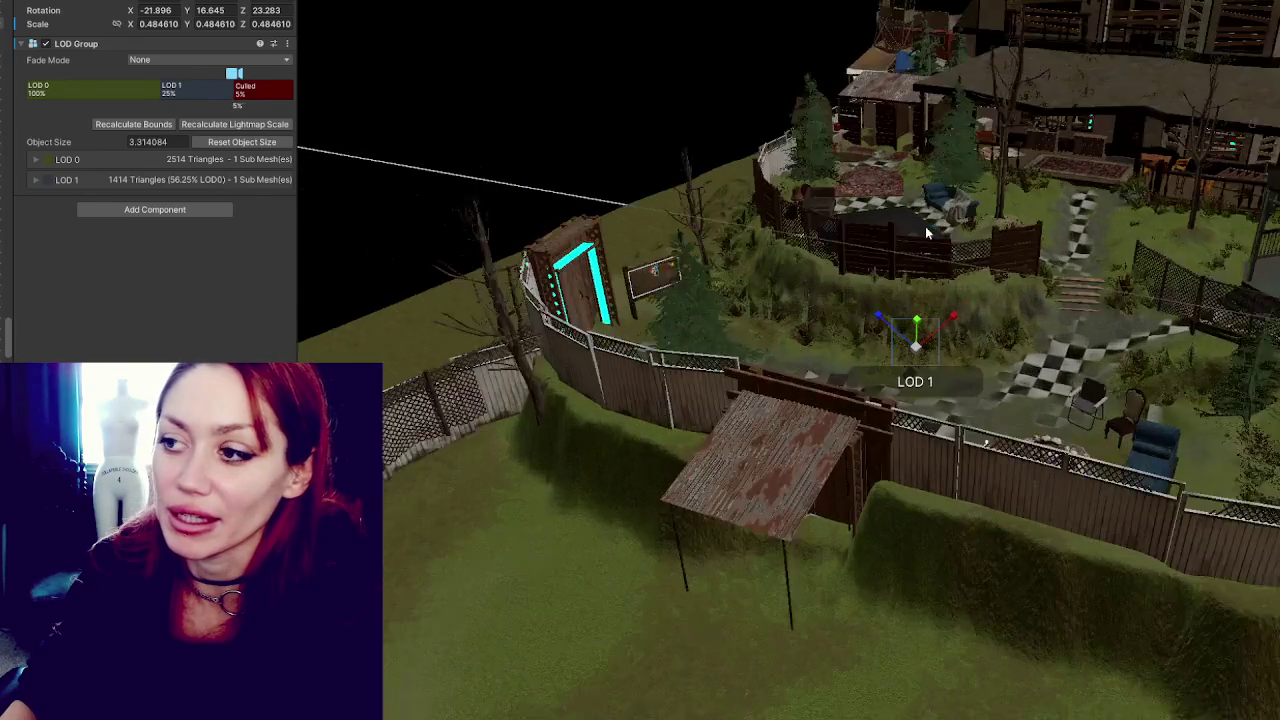
pyautogui.scroll(10, 925, 226)
pyautogui.scroll(2, 928, 253)
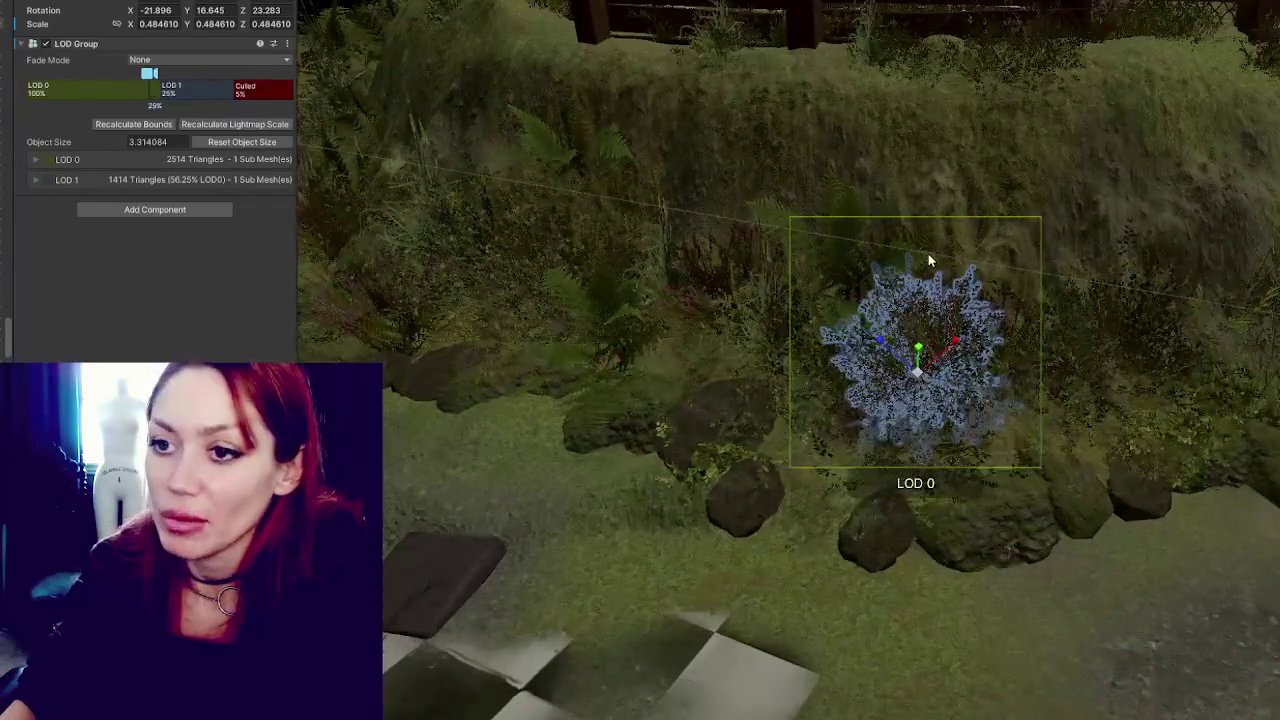
pyautogui.scroll(1, 929, 296)
pyautogui.scroll(-2, 929, 296)
pyautogui.scroll(2, 910, 300)
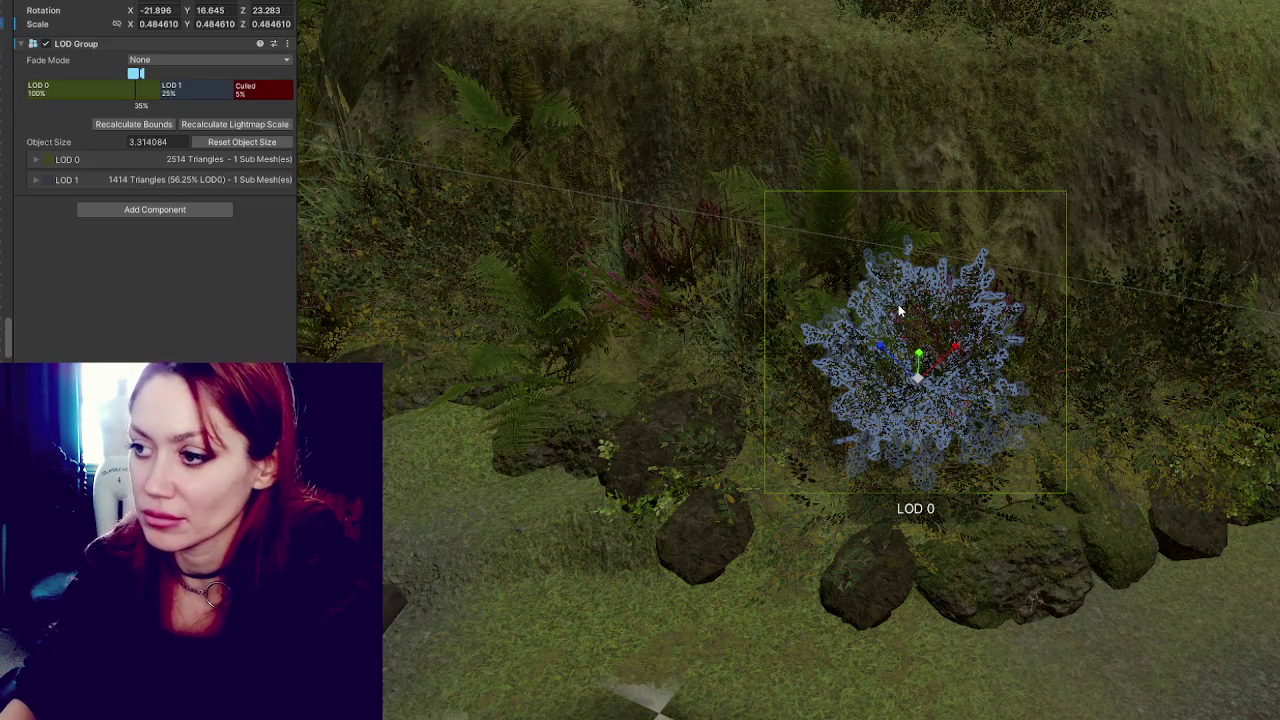
# Isolate the bush and briefly inspect its Bush_01_LOD1 mesh before returning to the LOD Group.
pyautogui.hotkey('shift', 'h')
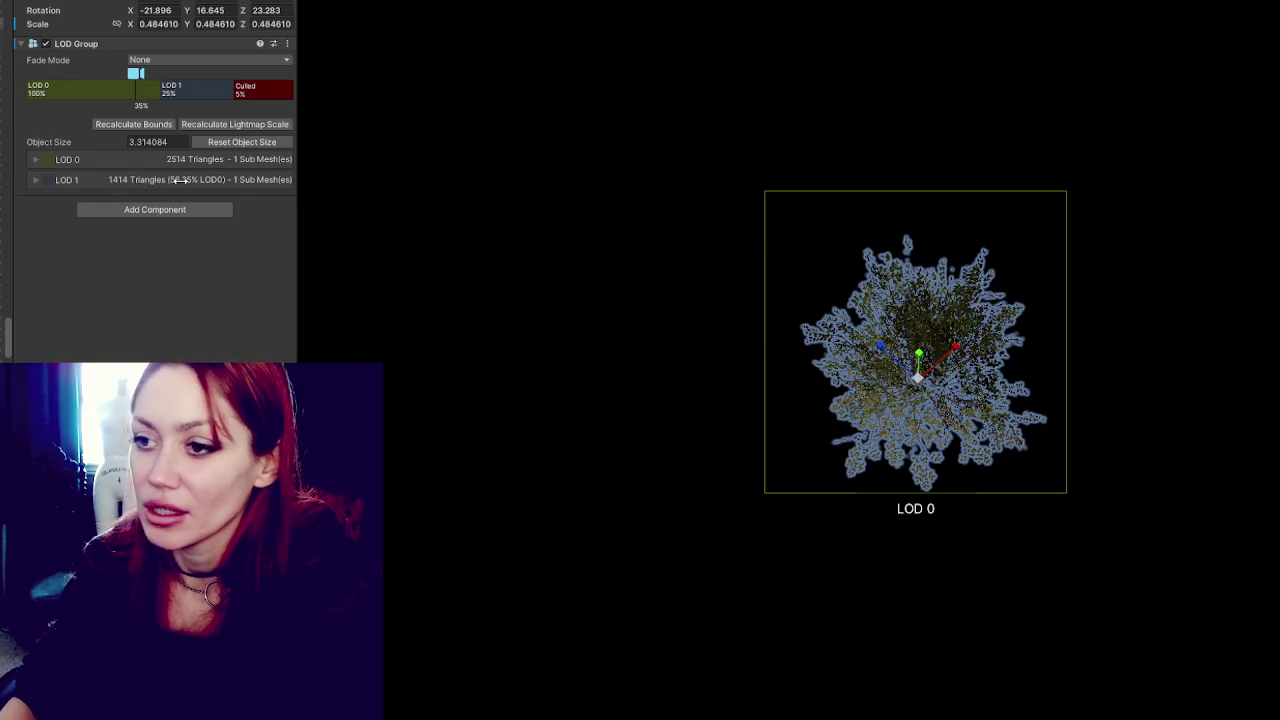
pyautogui.click(683, 328)
pyautogui.hotkey('ctrl', 'z')
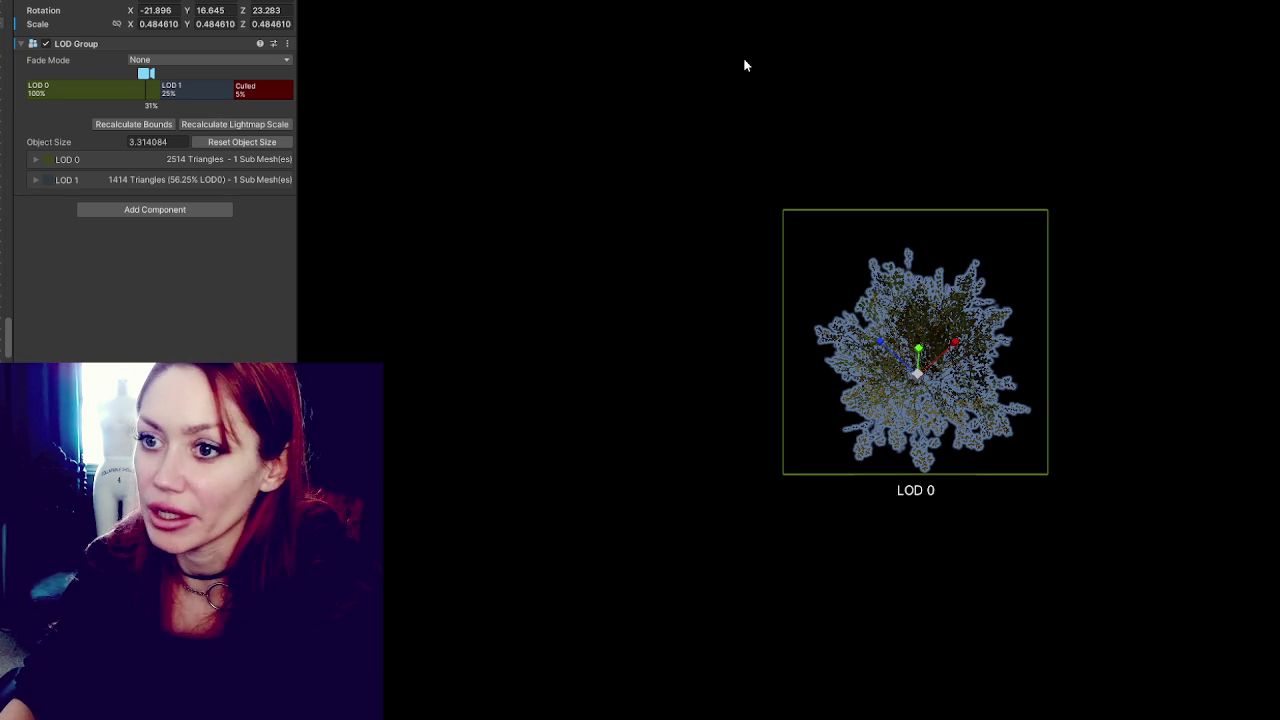
pyautogui.scroll(-2, 743, 80)
pyautogui.scroll(-1, 743, 85)
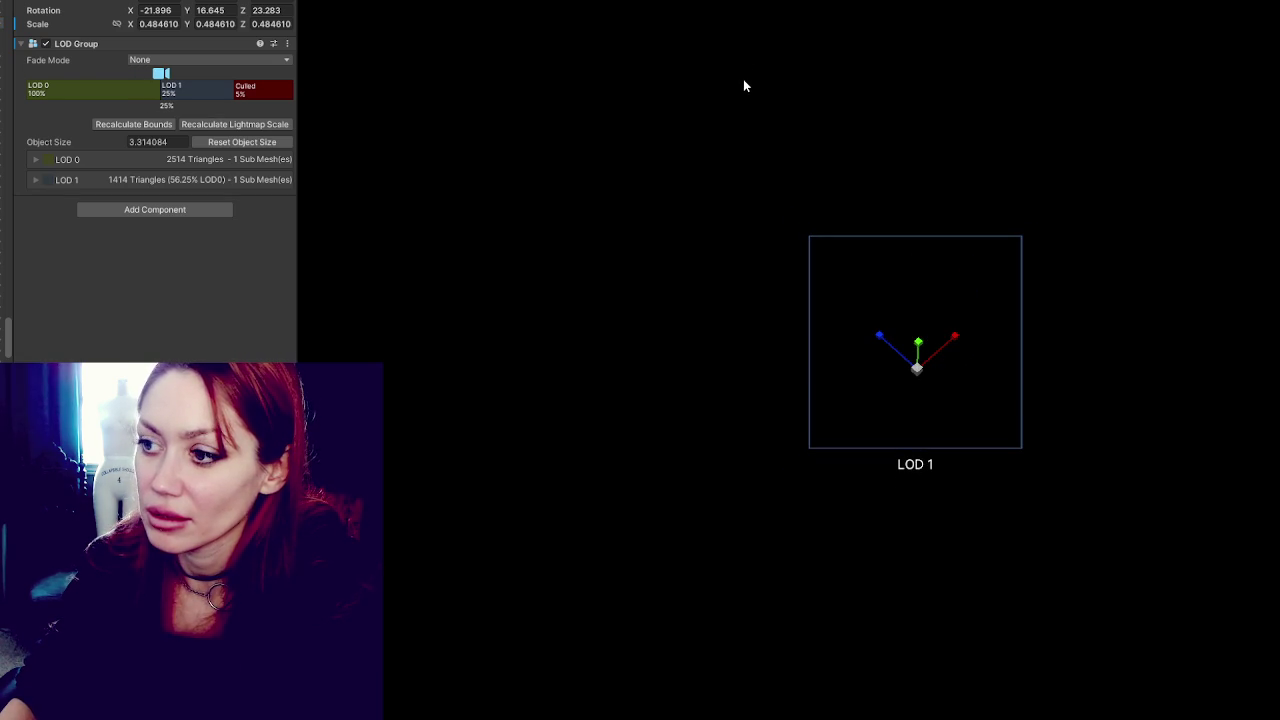
pyautogui.scroll(2, 743, 86)
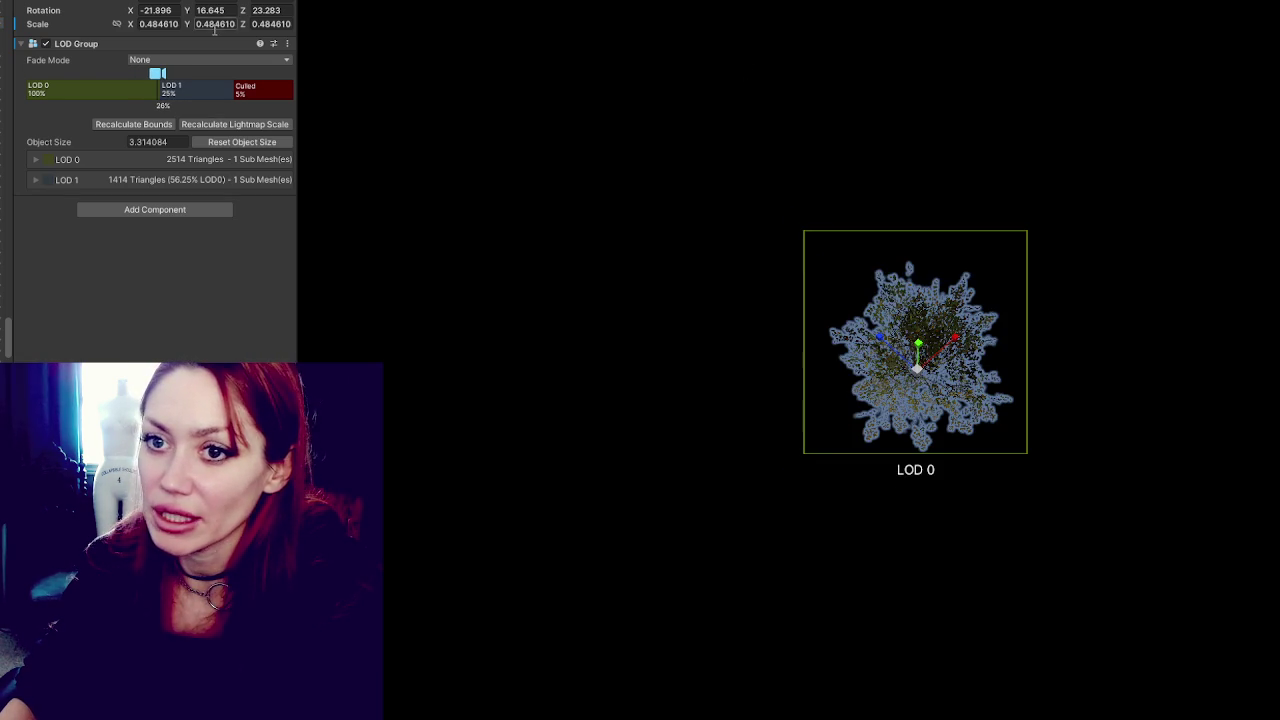
pyautogui.click(918, 355)
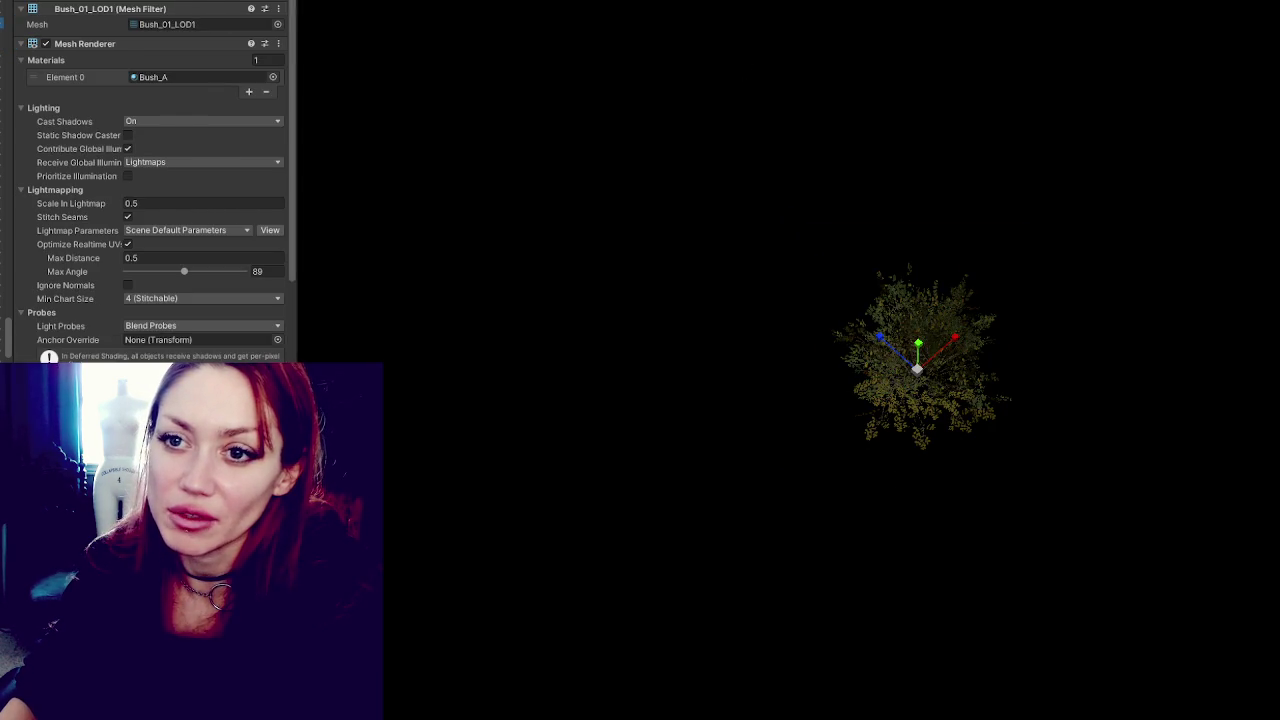
pyautogui.hotkey('ctrl', 'z')
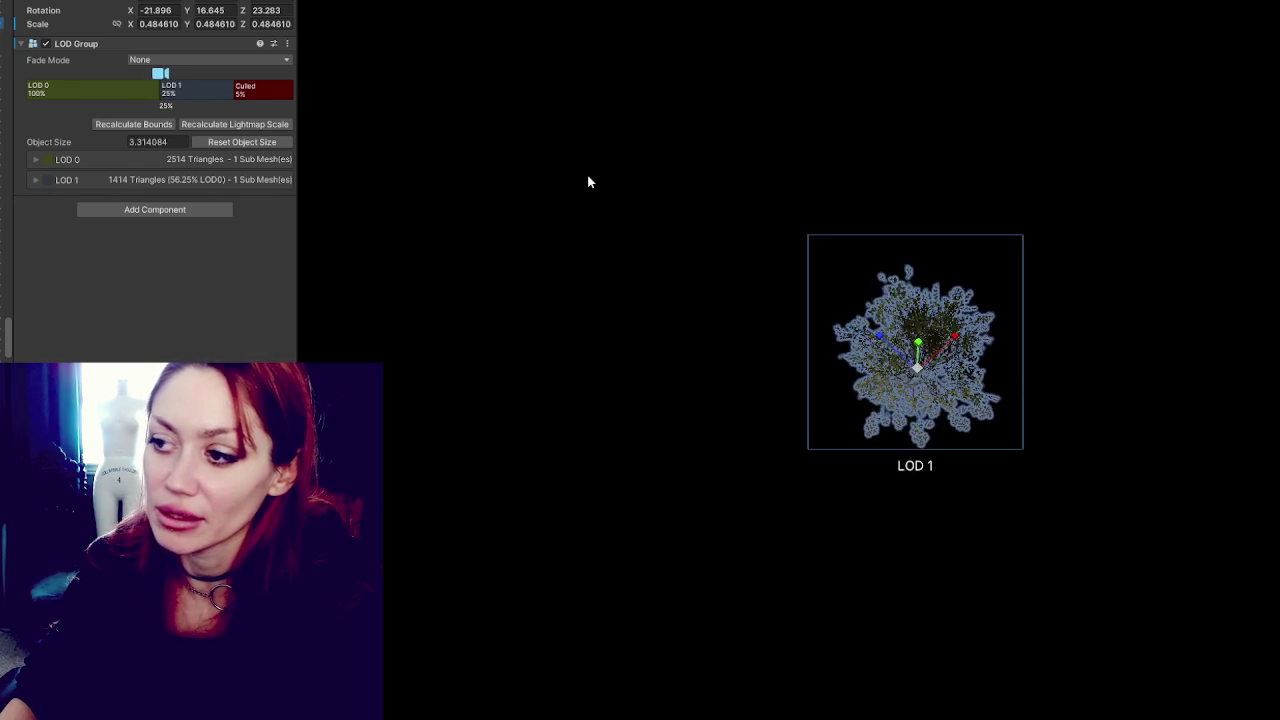
pyautogui.scroll(2, 588, 182)
pyautogui.scroll(-2, 588, 182)
pyautogui.scroll(1, 600, 178)
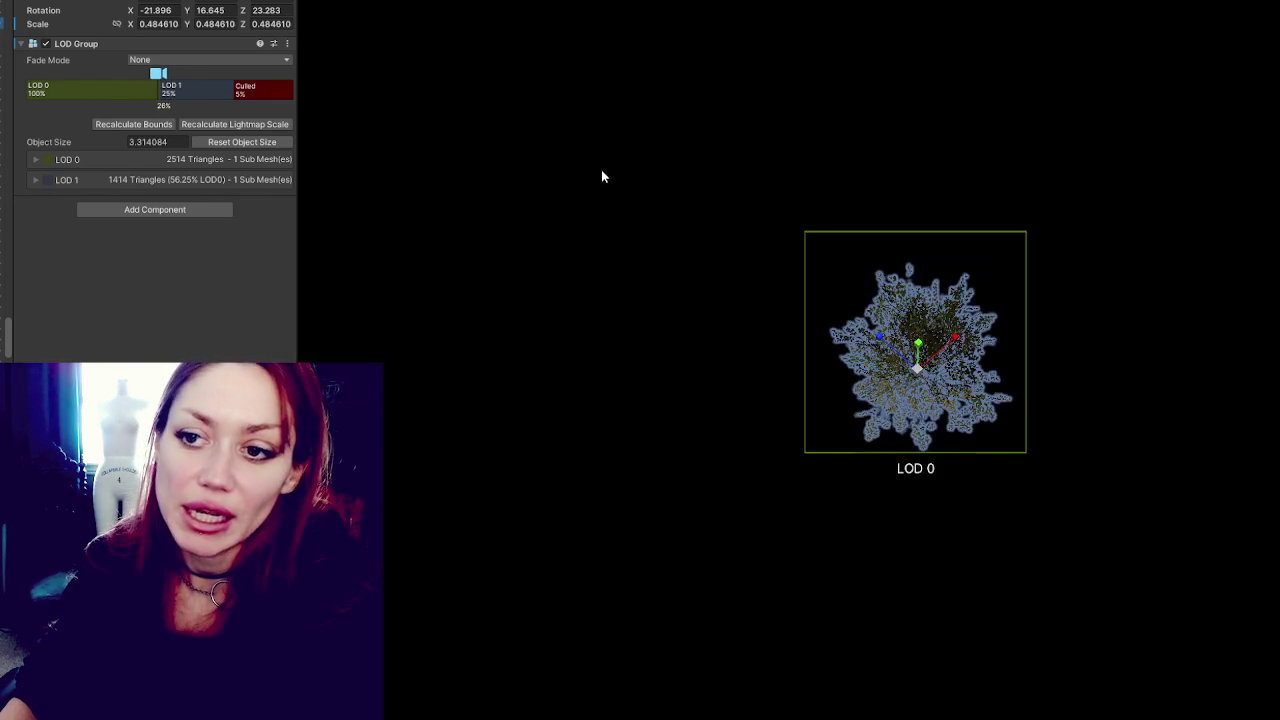
pyautogui.scroll(5, 599, 175)
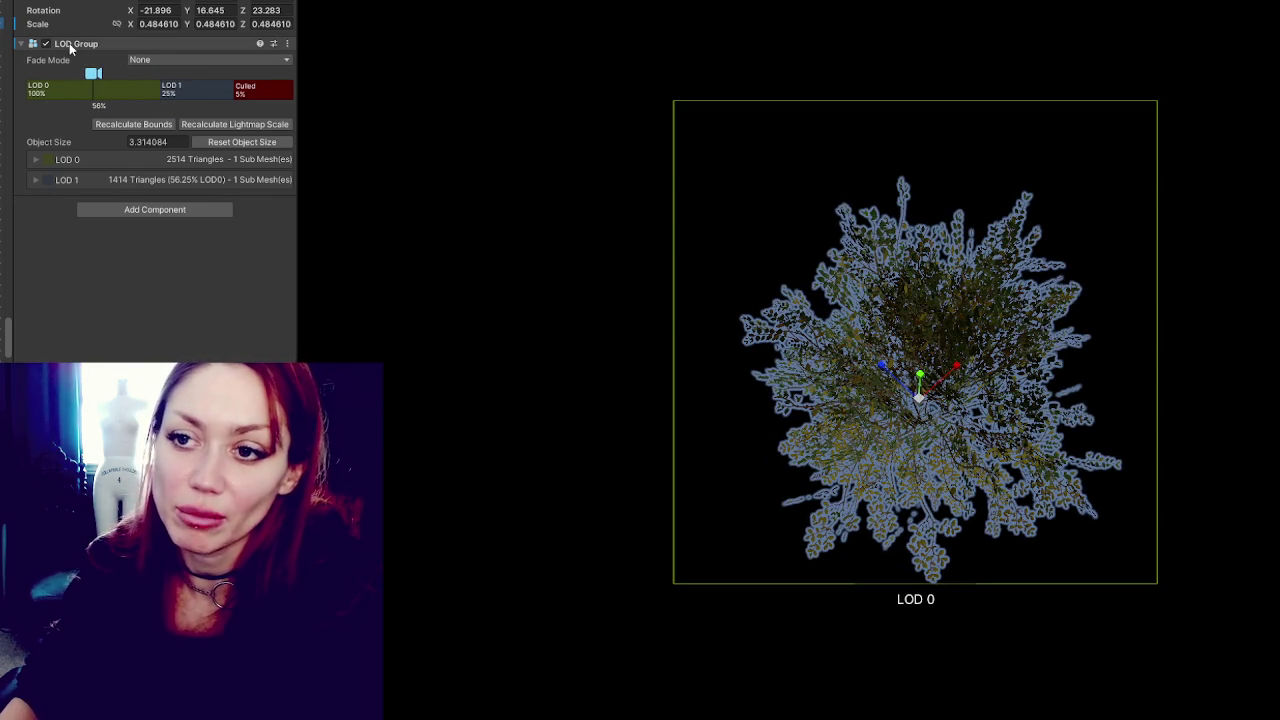
# Move the LOD 1 transition to 28% and the culling transition to 4%.
pyautogui.moveTo(244, 92); pyautogui.dragTo(239, 92)
pyautogui.moveTo(160, 88); pyautogui.dragTo(148, 90)
pyautogui.scroll(-2, 598, 175)
pyautogui.scroll(3, 605, 165)
pyautogui.scroll(-3, 609, 158)
pyautogui.scroll(2, 607, 156)
pyautogui.scroll(1, 607, 159)
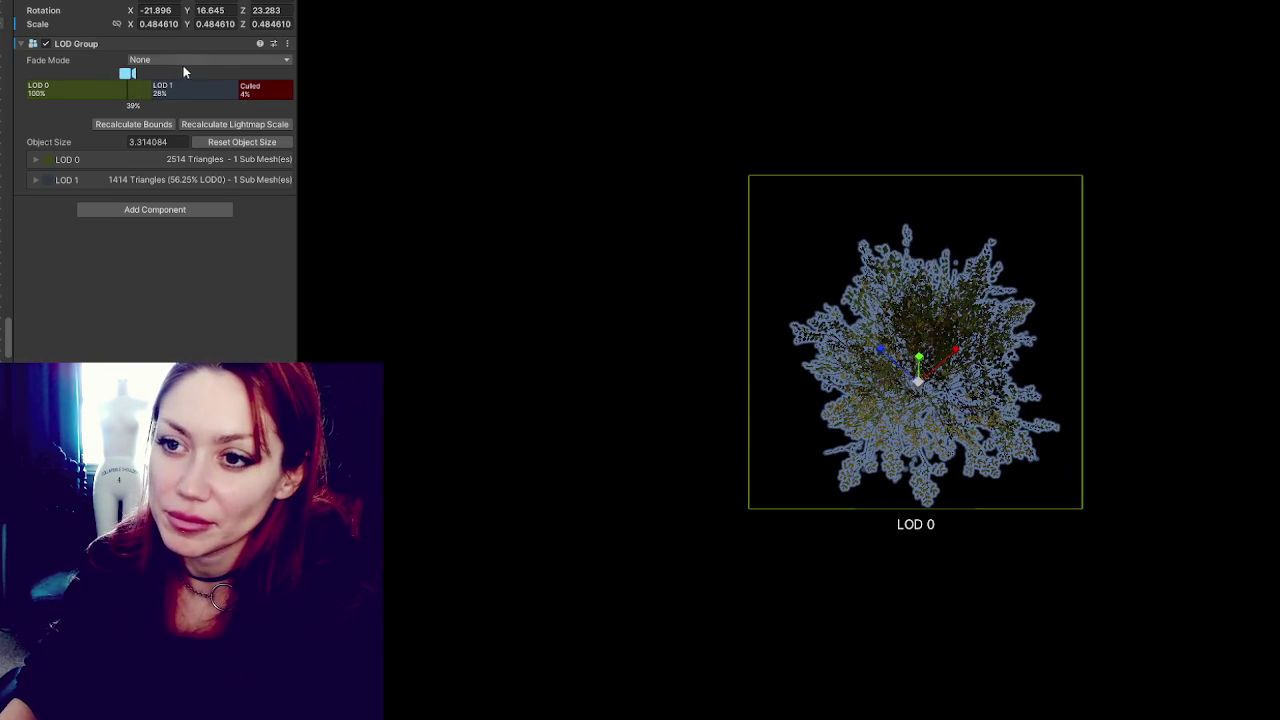
# Try Fade Mode Cross Fade with Animate Cross-fading enabled, zooming to preview the transitions.
pyautogui.click(136, 59)
pyautogui.click(152, 88)
pyautogui.scroll(-2, 621, 150)
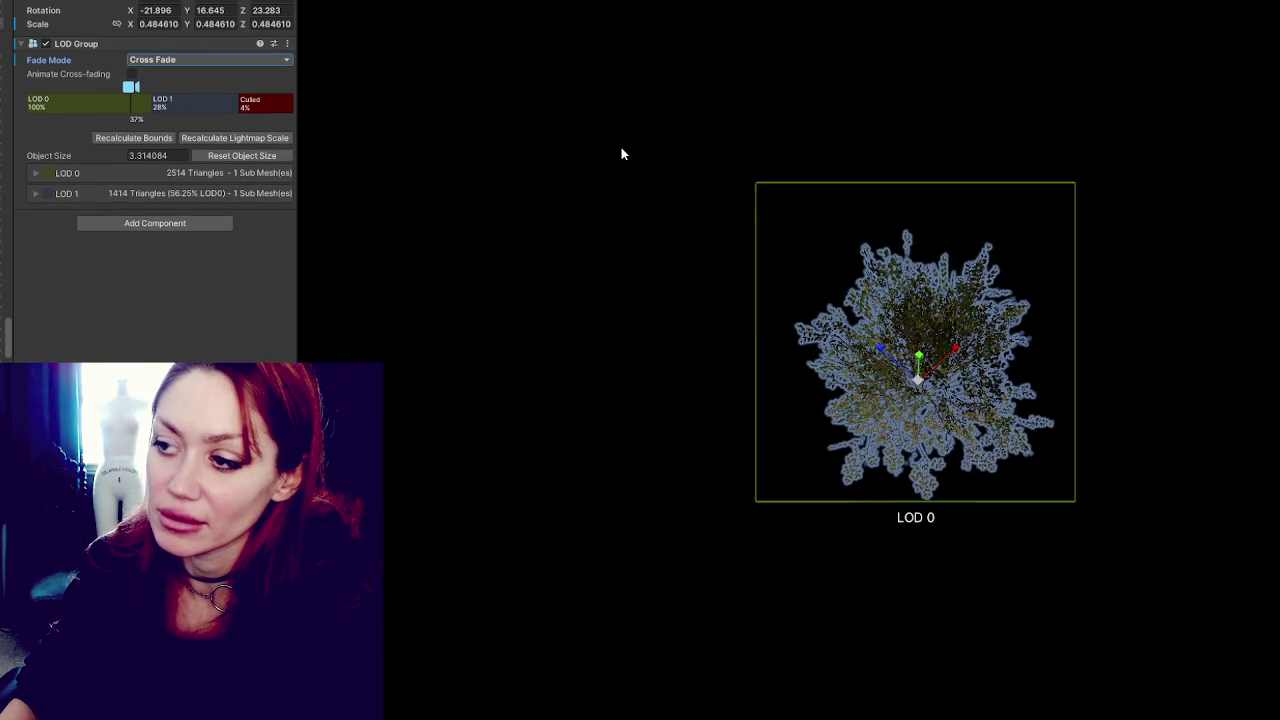
pyautogui.scroll(-2, 621, 153)
pyautogui.scroll(1, 621, 153)
pyautogui.scroll(-1, 621, 153)
pyautogui.click(131, 74)
pyautogui.scroll(-1, 528, 164)
pyautogui.scroll(1, 530, 164)
pyautogui.scroll(-1, 531, 168)
pyautogui.scroll(1, 531, 168)
pyautogui.scroll(-1, 531, 168)
pyautogui.scroll(1, 531, 168)
pyautogui.scroll(-1, 531, 168)
pyautogui.scroll(1, 531, 168)
pyautogui.scroll(-1, 531, 172)
pyautogui.scroll(1, 531, 172)
# Set Fade Mode back to None and expand LOD 0 to show its renderers.
pyautogui.click(158, 60)
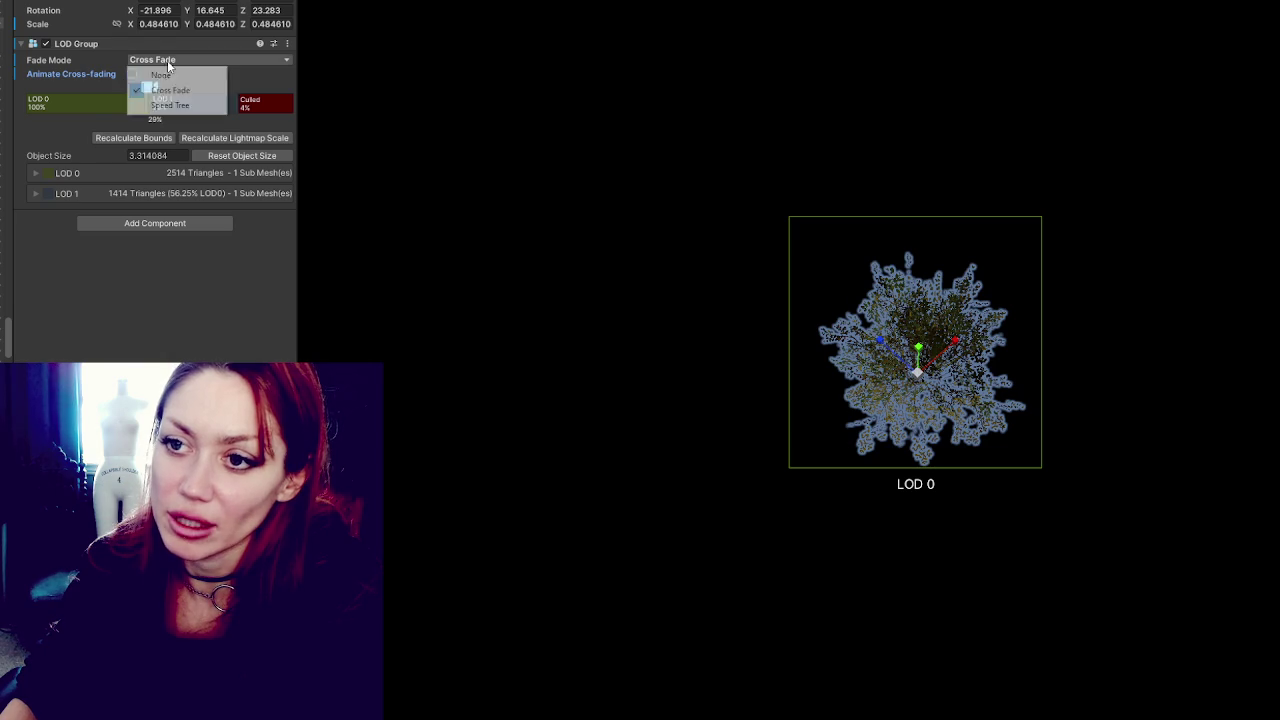
pyautogui.click(167, 62)
pyautogui.click(117, 159)
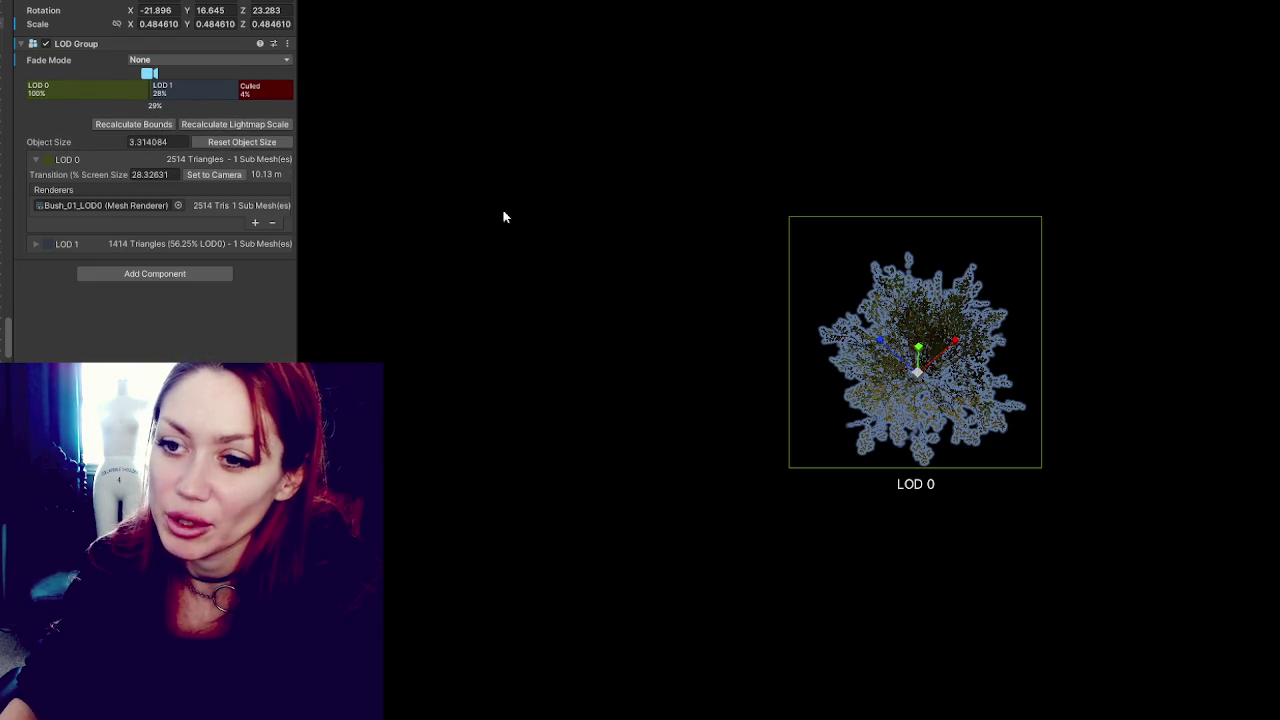
# Expand LOD 1 of the bush's LOD Group and inspect the Bush_01_LOD0 renderer.
pyautogui.scroll(4, 574, 287)
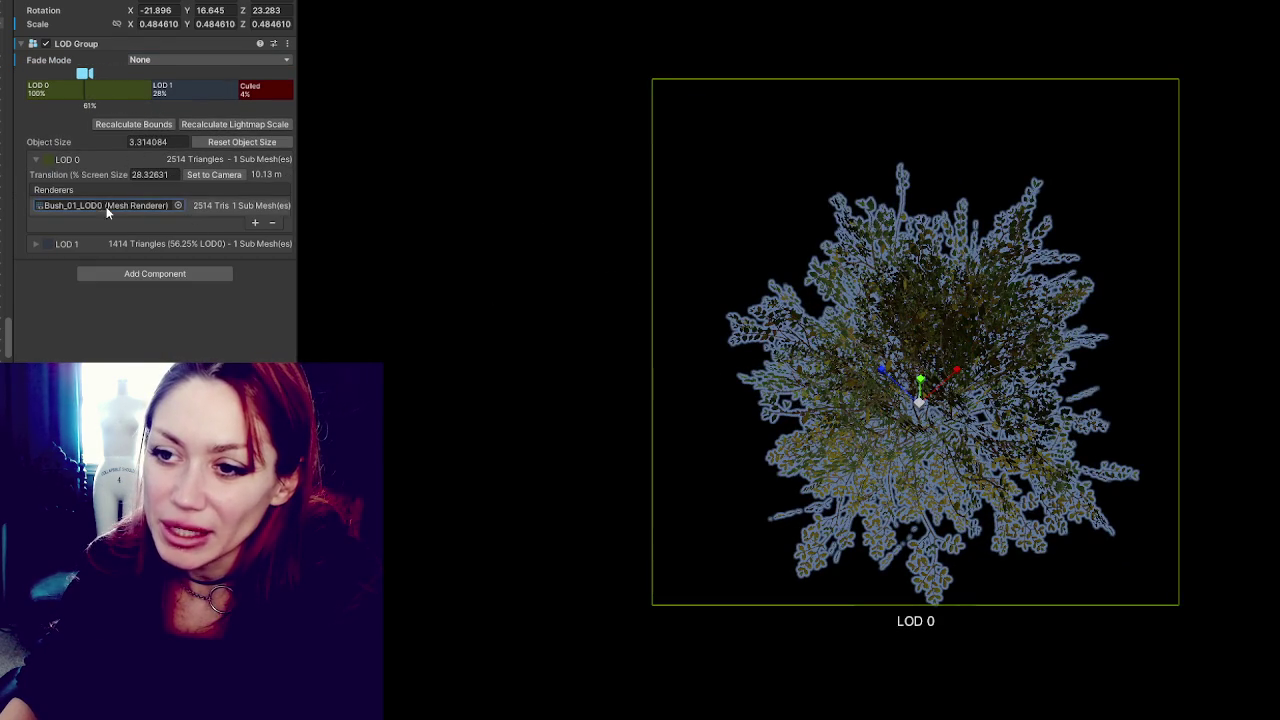
pyautogui.click(132, 243)
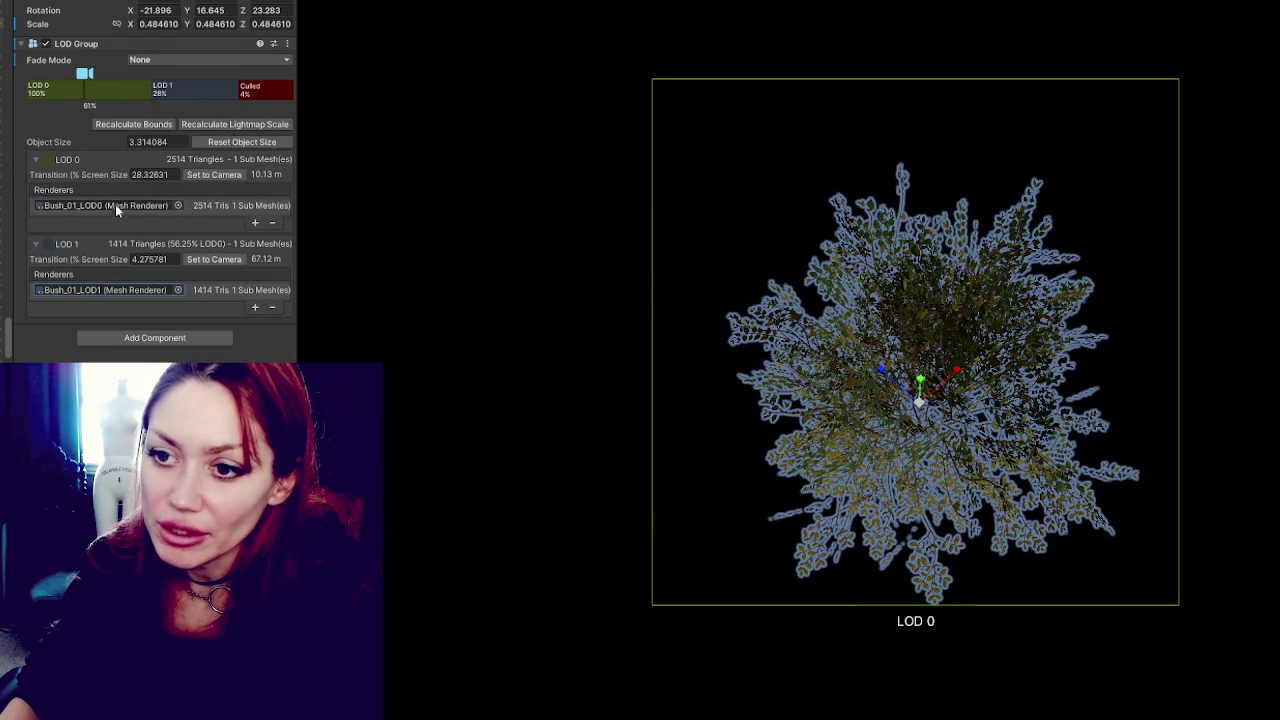
pyautogui.click(966, 294)
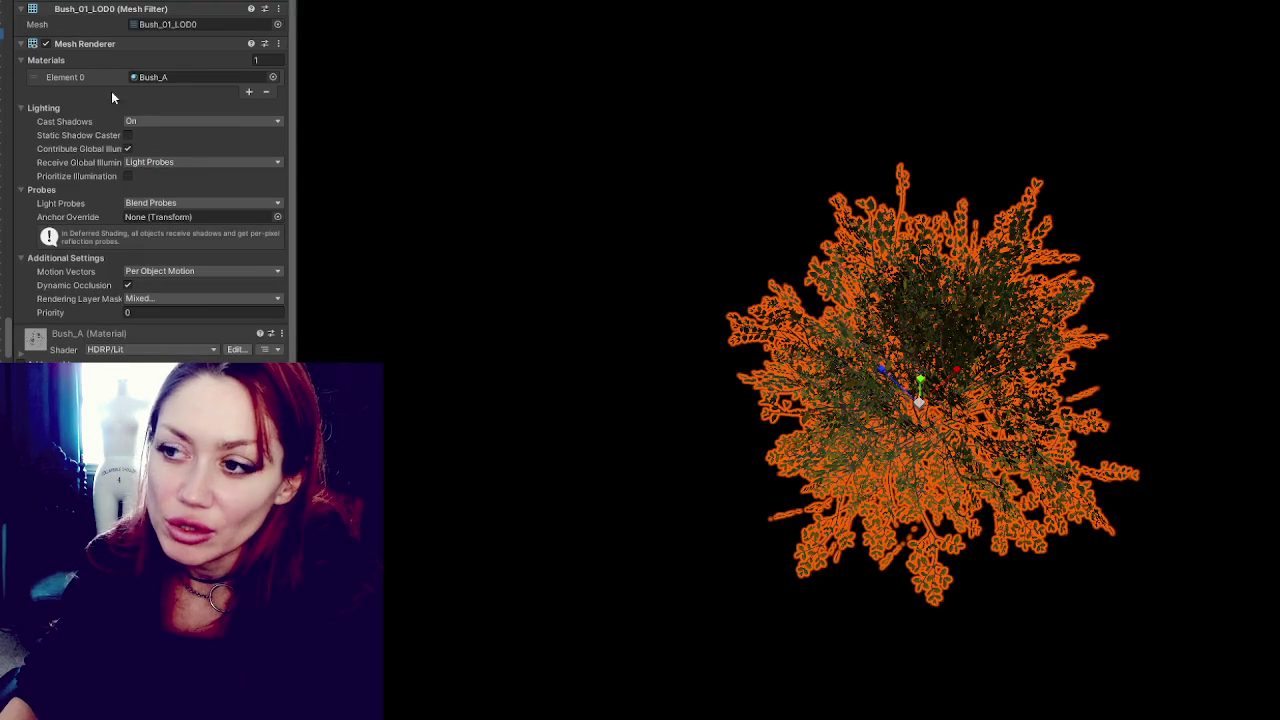
pyautogui.scroll(-1, 140, 230)
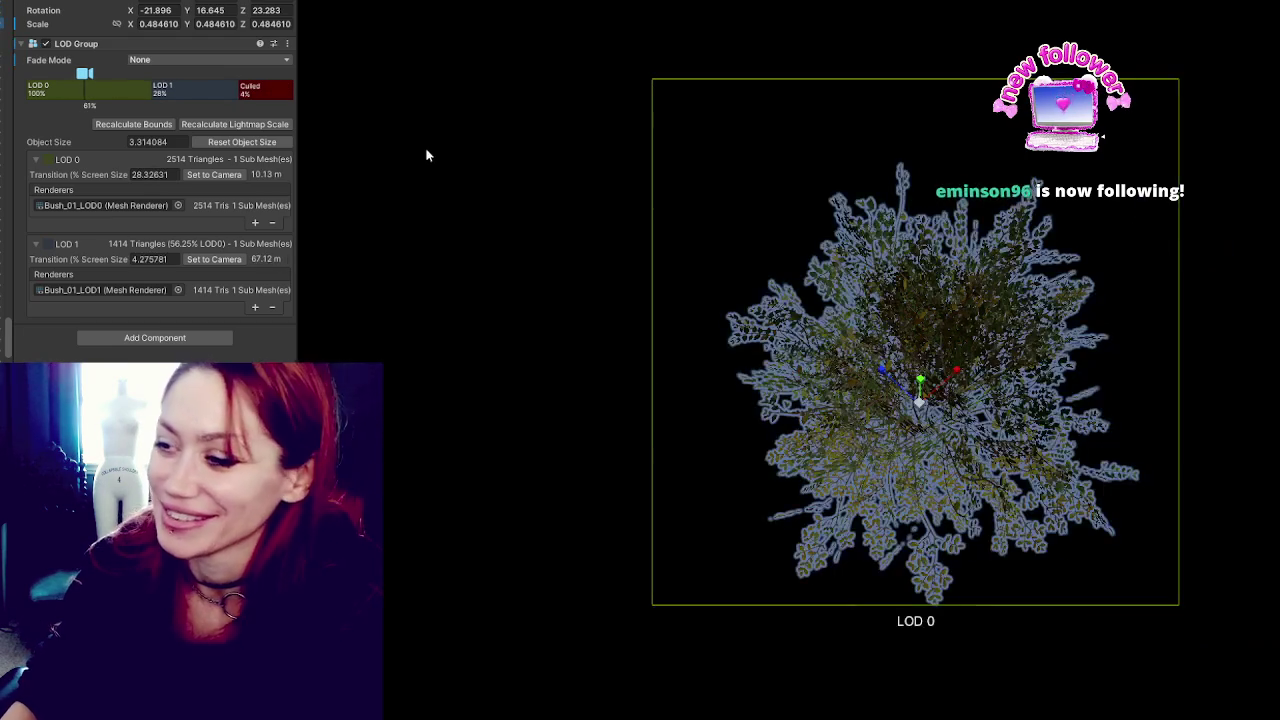
# Review Wall_Shelf_Small's Mesh Renderer Lighting and Lightmapping sections in the Inspector.
pyautogui.scroll(-3, 810, 295)
pyautogui.scroll(-2, 829, 274)
pyautogui.scroll(5, 829, 274)
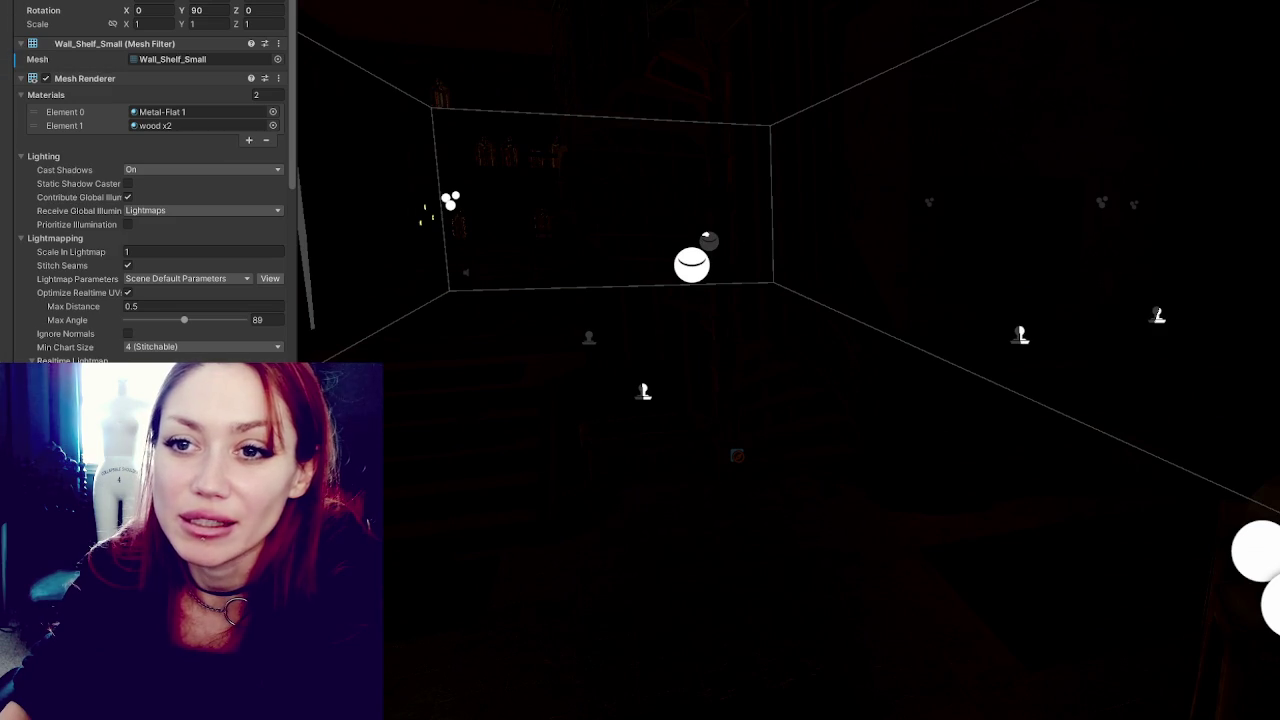
# Save the Apothecary scene with Ctrl+S.
pyautogui.scroll(-10, 150, 180)
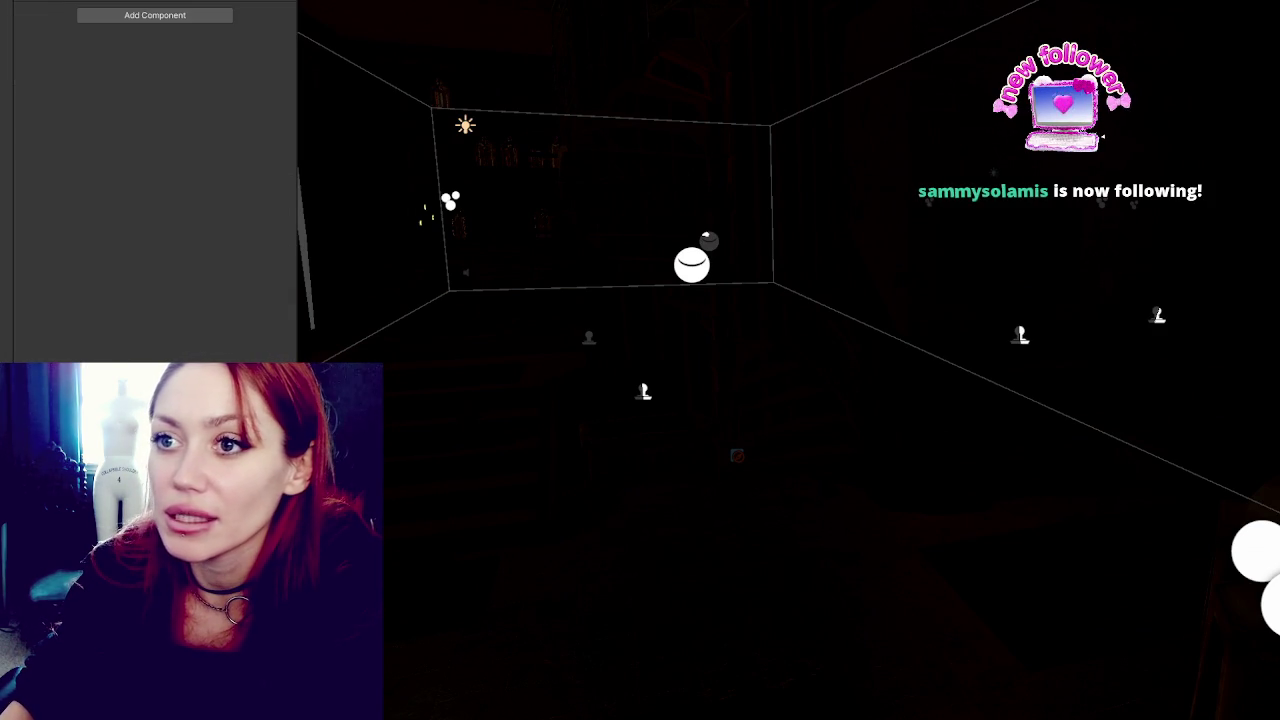
pyautogui.hotkey('ctrl', 's')
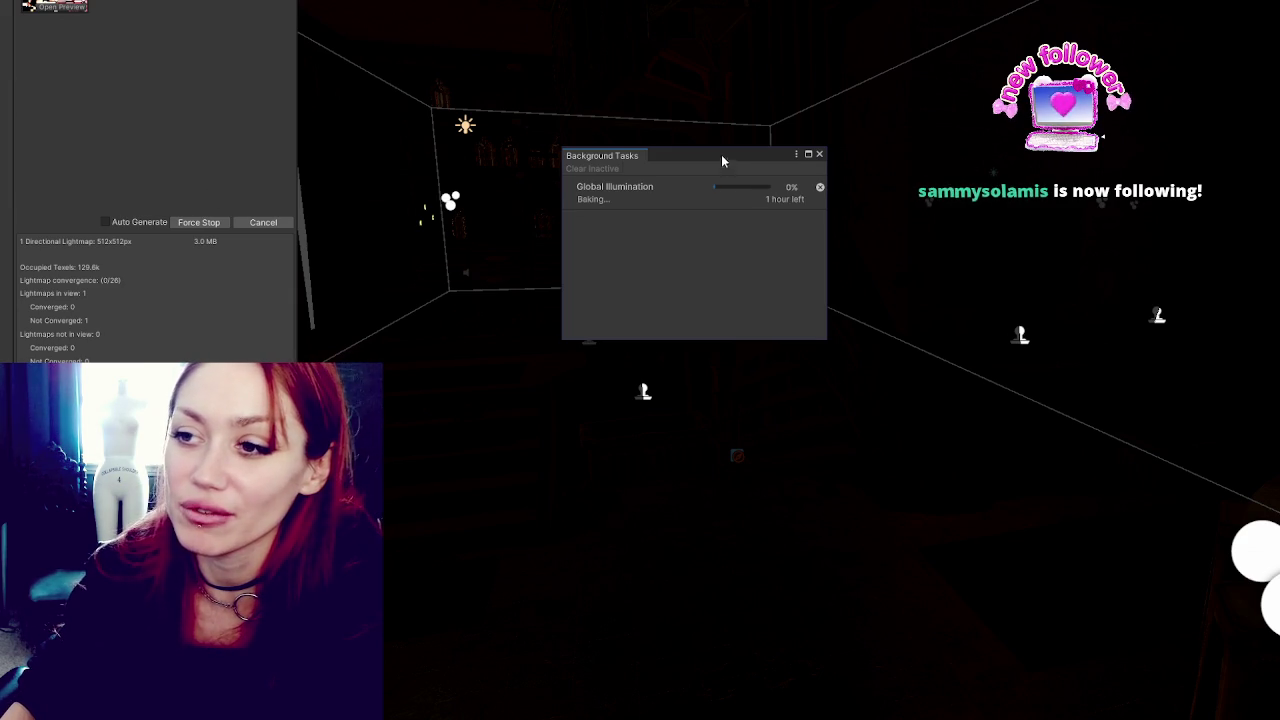
# Move the Background Tasks bake panel to the top-left and enlarge it.
pyautogui.moveTo(726, 166); pyautogui.dragTo(550, 24)
pyautogui.moveTo(651, 198); pyautogui.dragTo(903, 331)
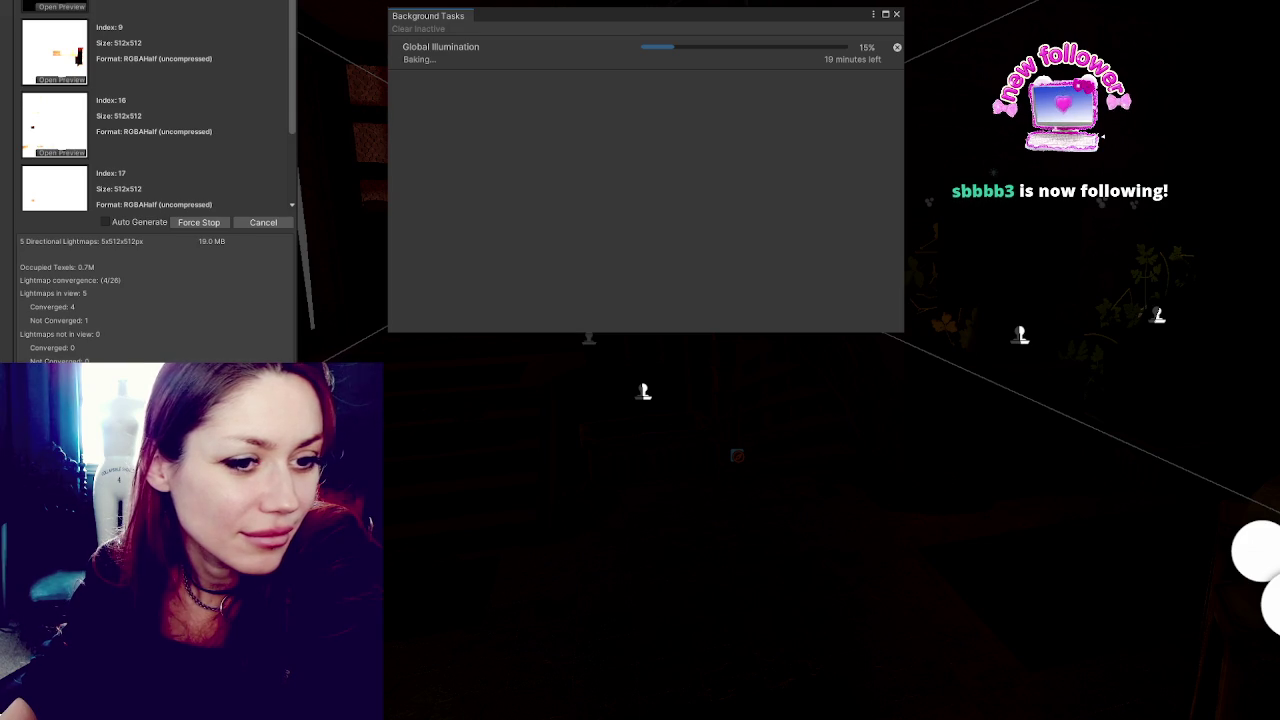
# Switch to the browser showing the $LANA coin page on Bags.
pyautogui.hotkey('alt', 'Tab')
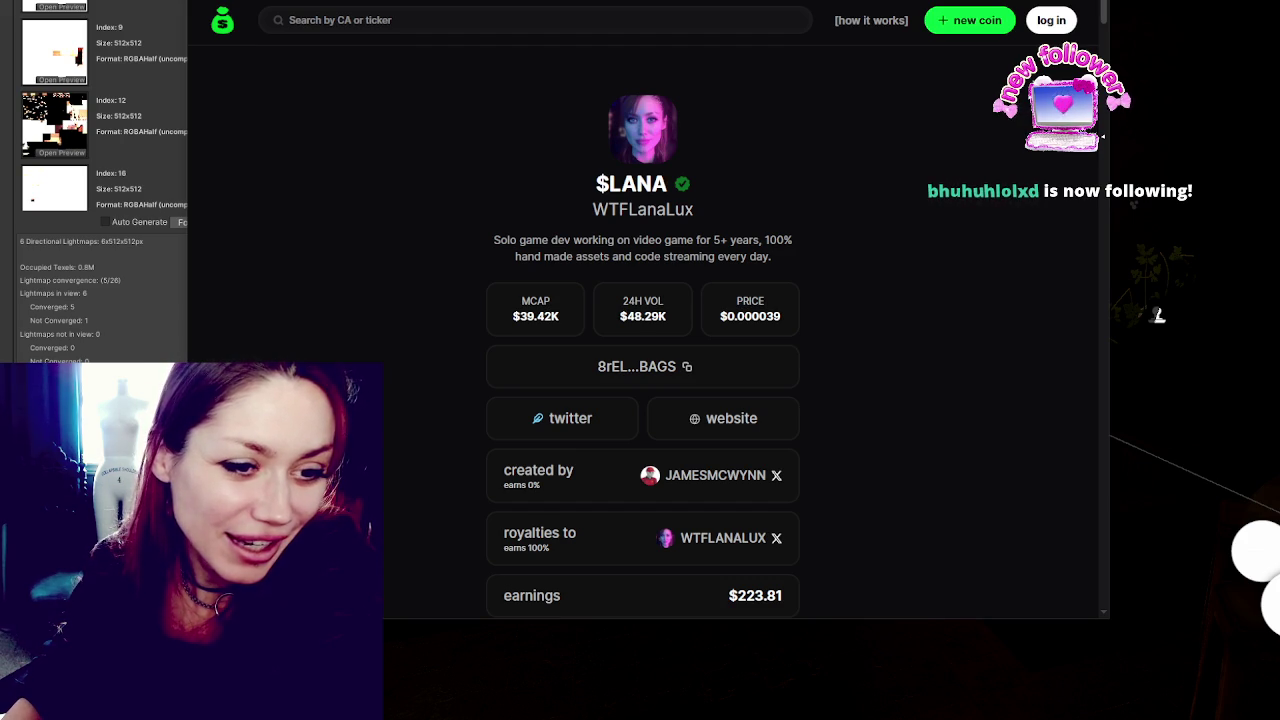
# Reload the $LANA token page for current market figures, then return to the Bags home page.
pyautogui.press('F5')
pyautogui.scroll(-2, 270, 229)
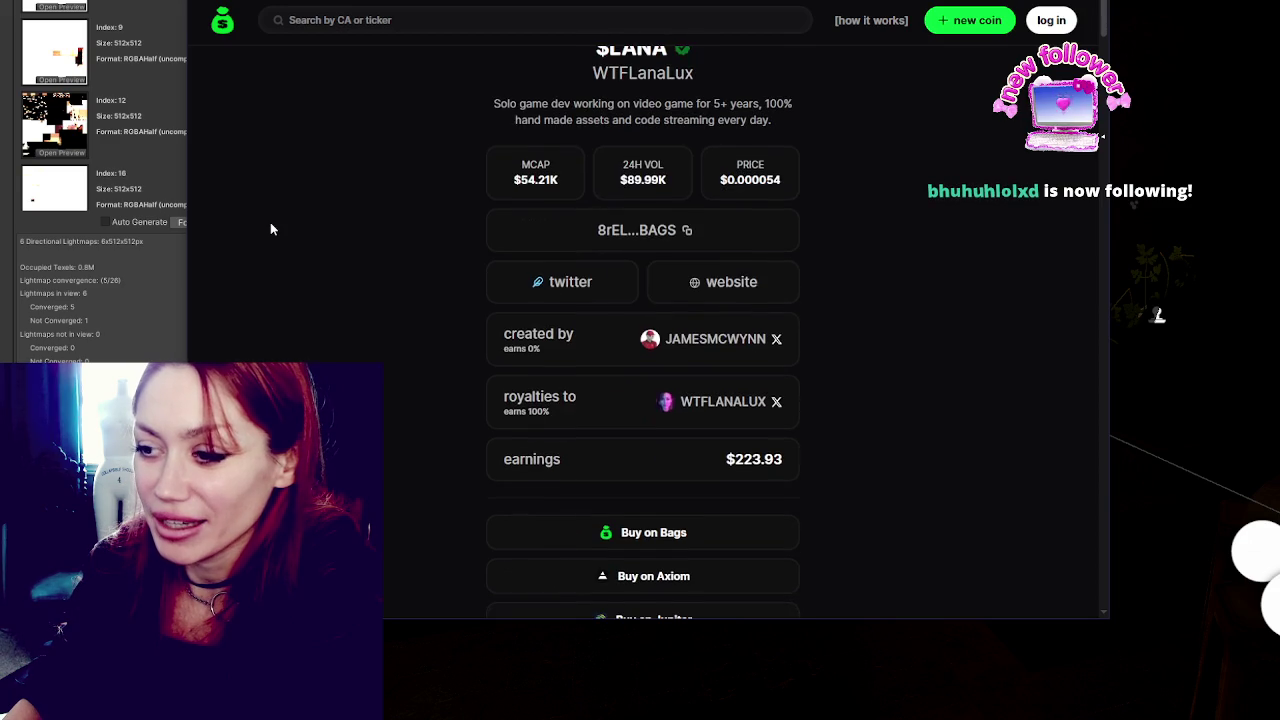
pyautogui.scroll(1, 270, 229)
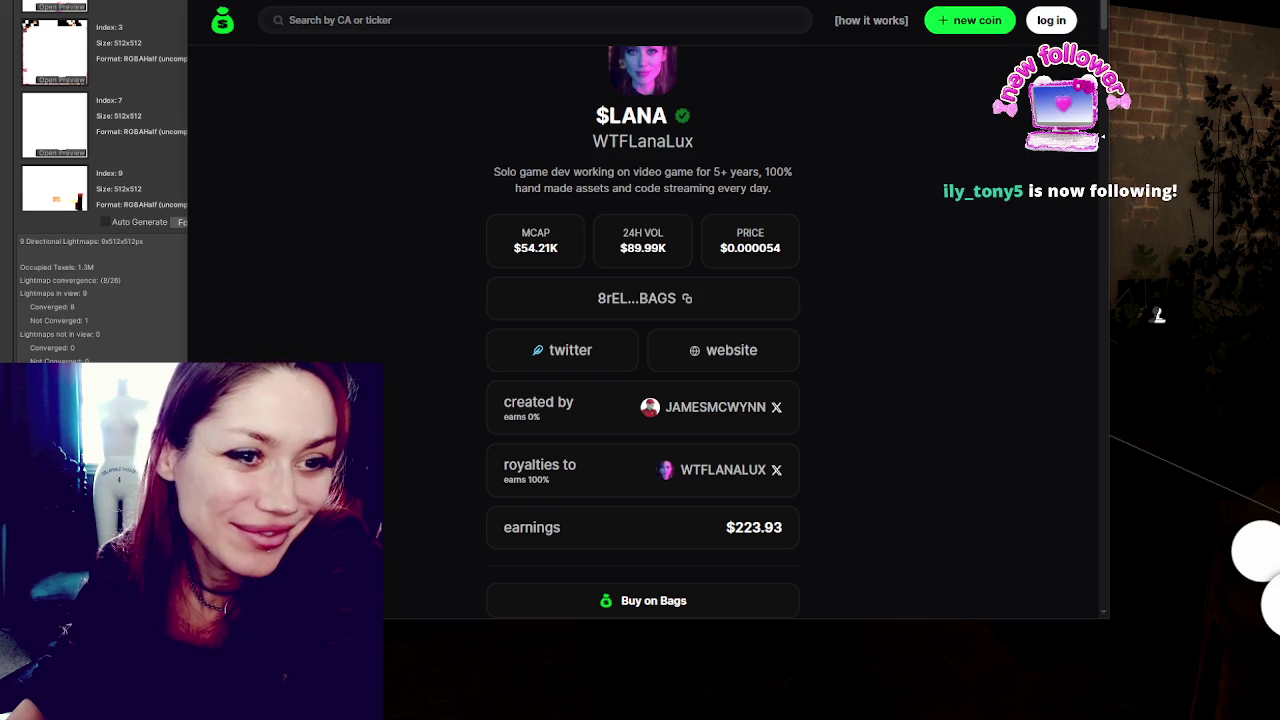
pyautogui.click(224, 24)
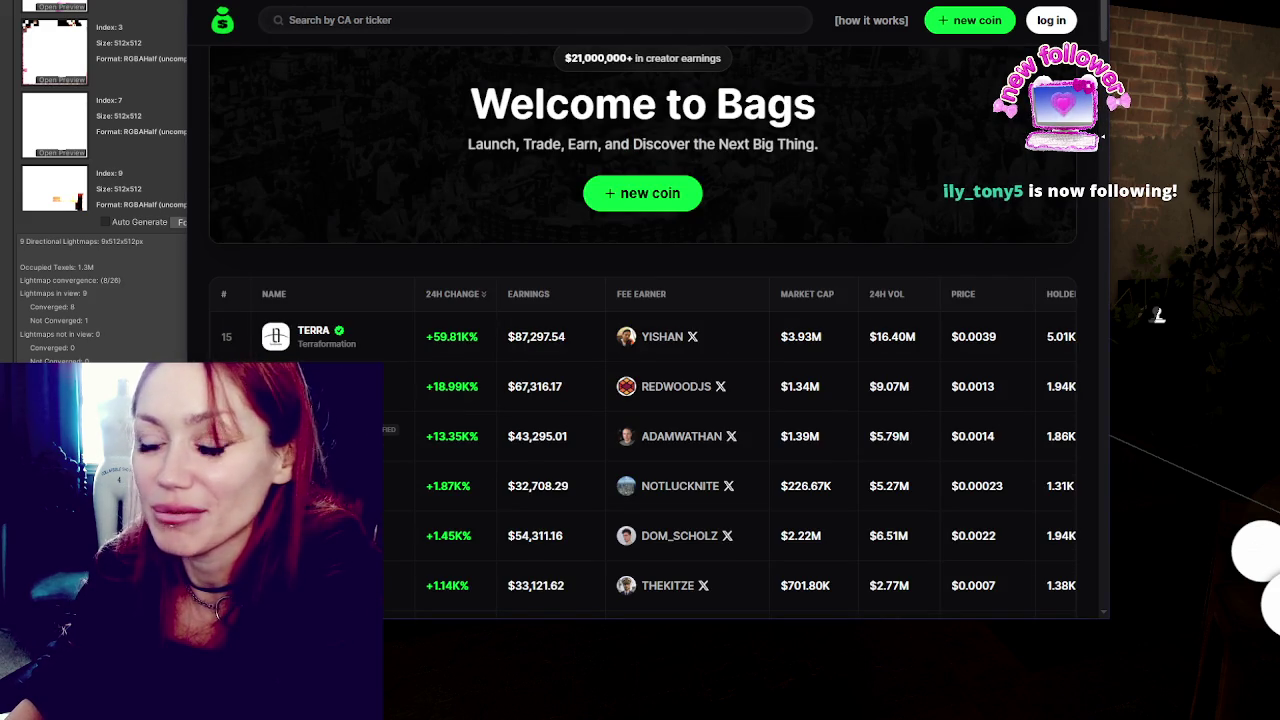
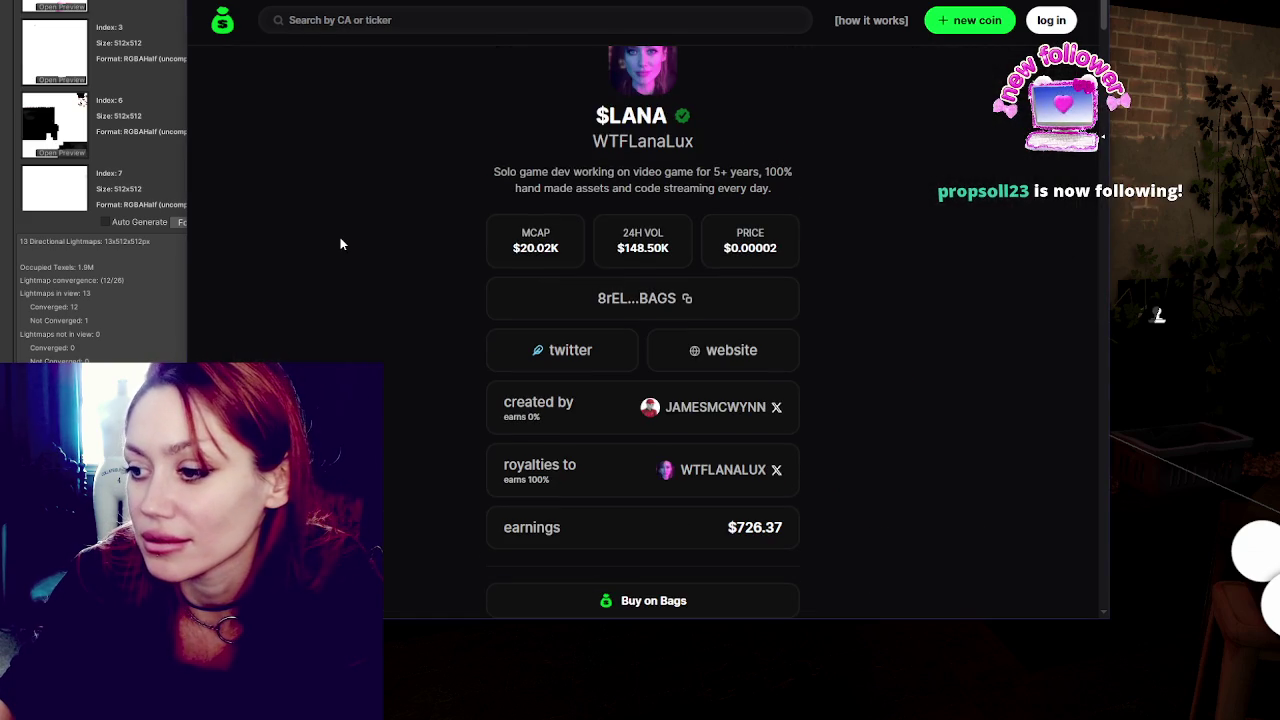
# Enlarge the floating stream player from its corner and move it to the right.
pyautogui.scroll(-6, 331, 233)
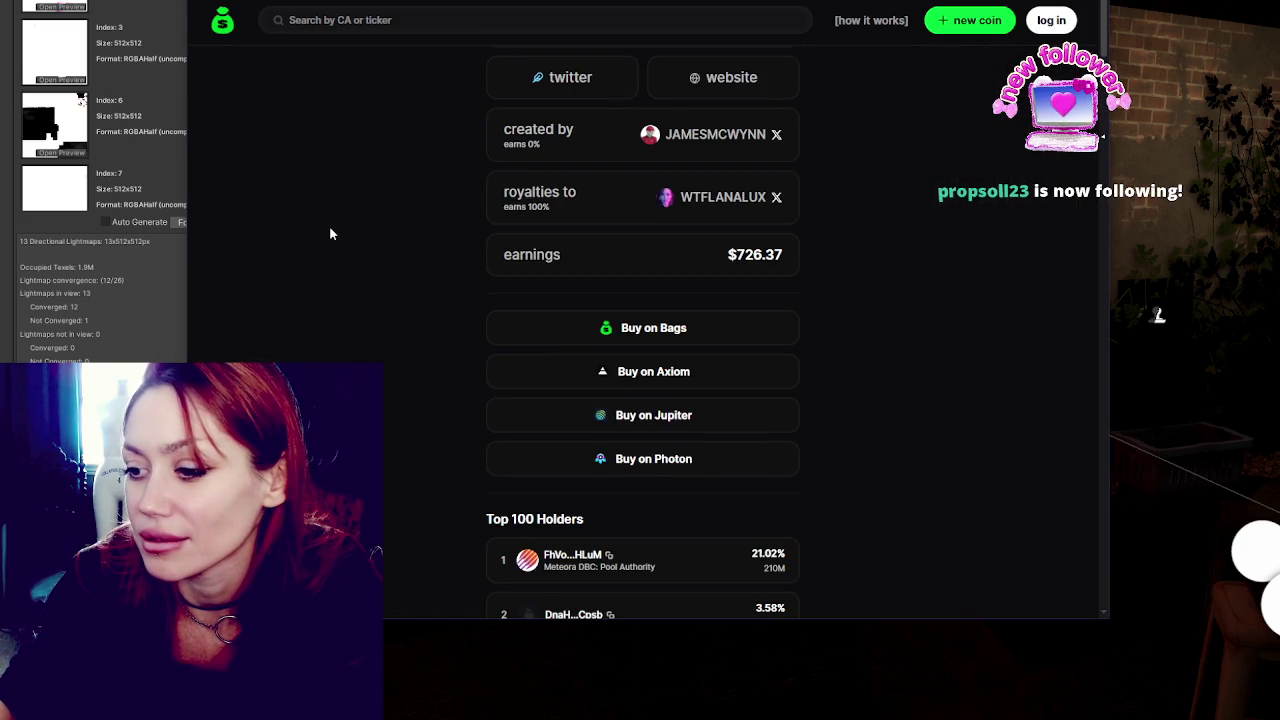
pyautogui.scroll(8, 335, 228)
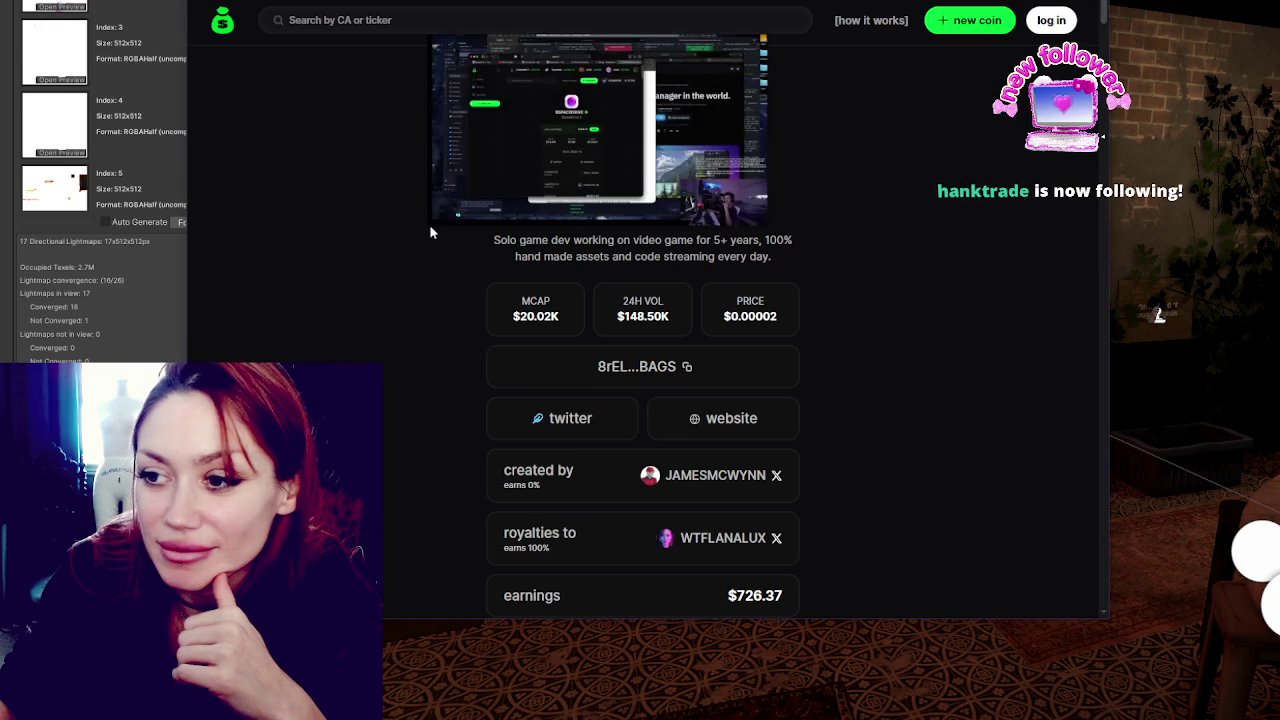
pyautogui.moveTo(433, 224); pyautogui.dragTo(2, 486)
pyautogui.moveTo(400, 250); pyautogui.dragTo(660, 228)
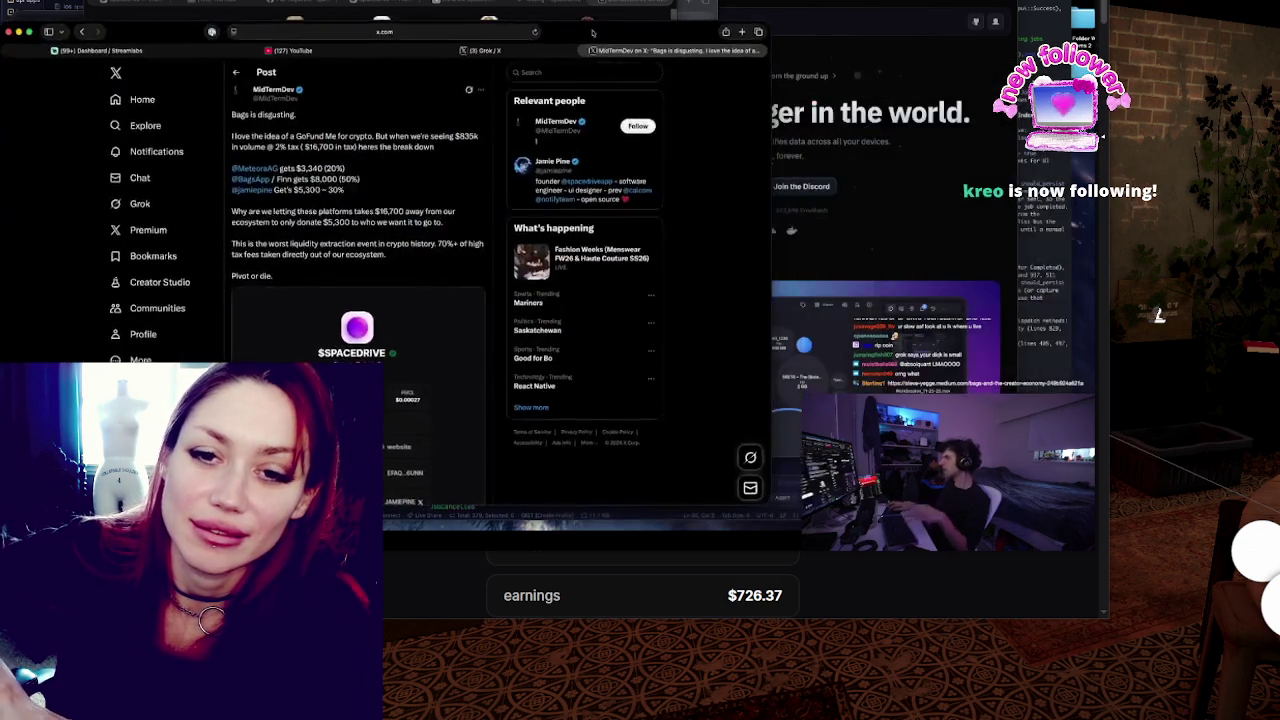
pyautogui.click(599, 4)
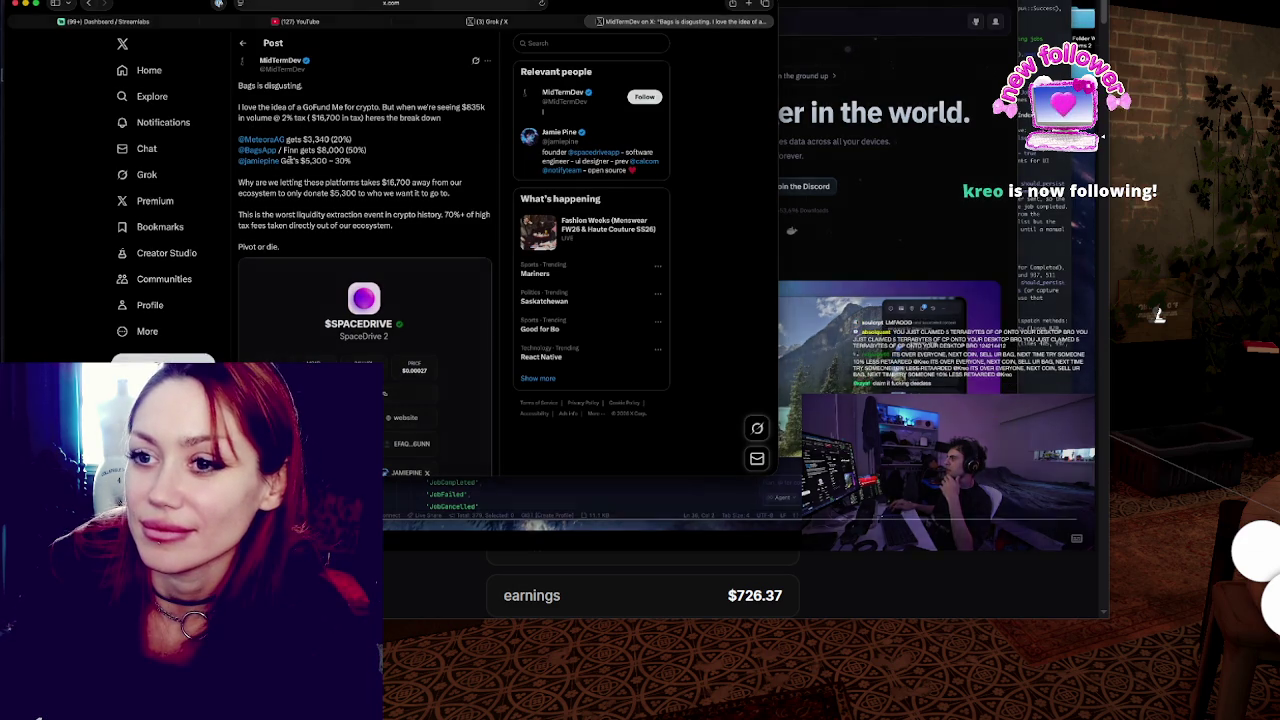
# Highlight the post's fee breakdown lines showing the 20%, 50% and roughly 30% creator shares.
pyautogui.moveTo(352, 162); pyautogui.dragTo(231, 143)
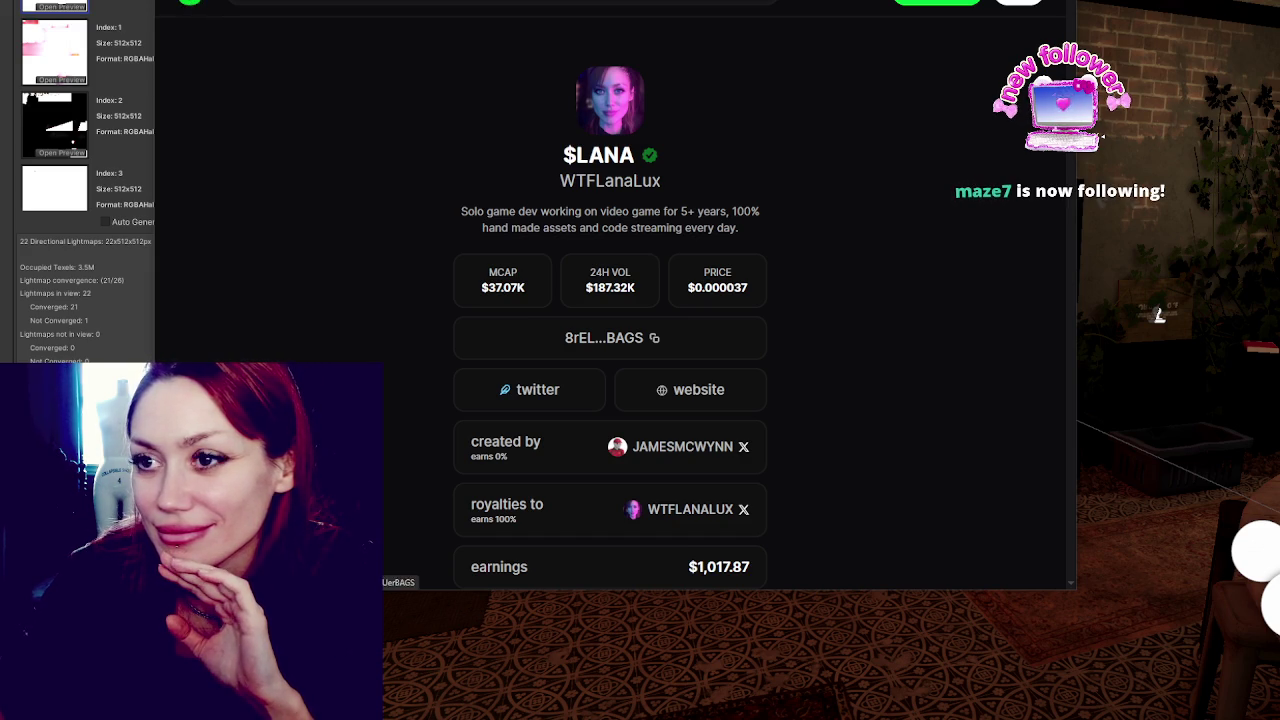
# Skim Bags' how-it-works docs, then switch to Unity to check the 87% lighting bake.
pyautogui.click(191, 3)
pyautogui.click(850, 8)
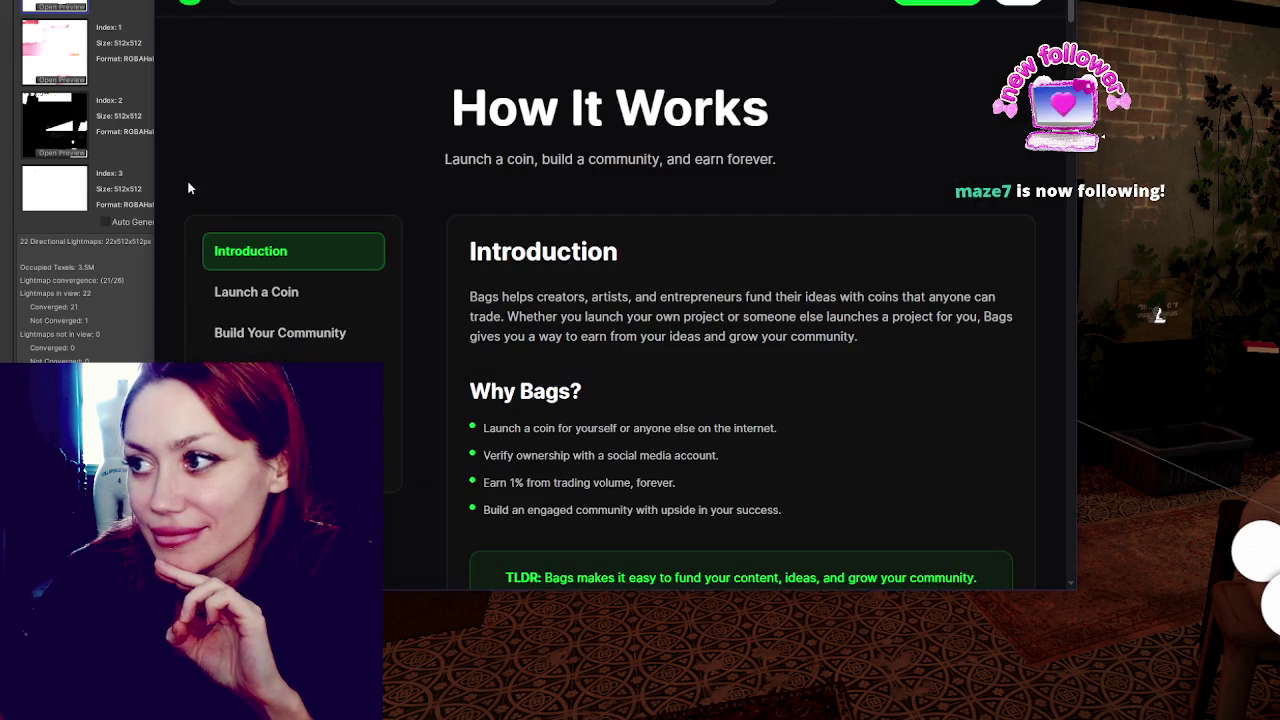
pyautogui.scroll(-2, 299, 138)
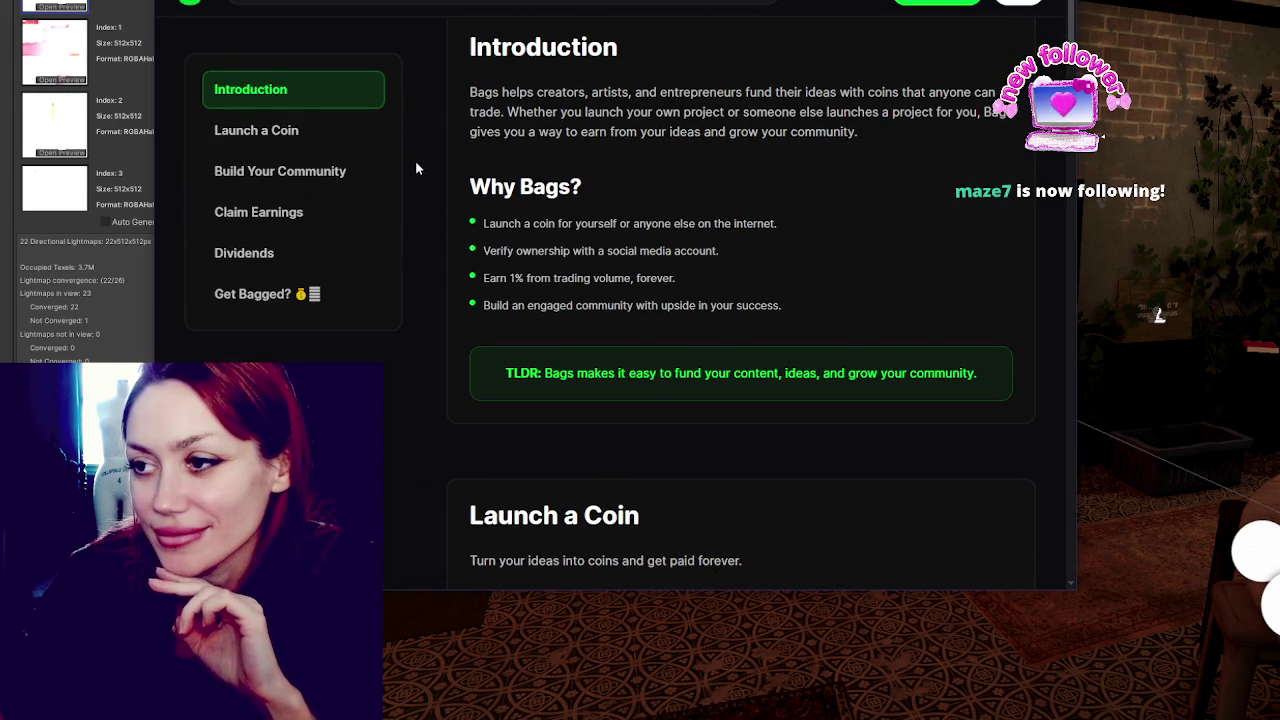
pyautogui.scroll(-1, 417, 168)
pyautogui.scroll(1, 417, 168)
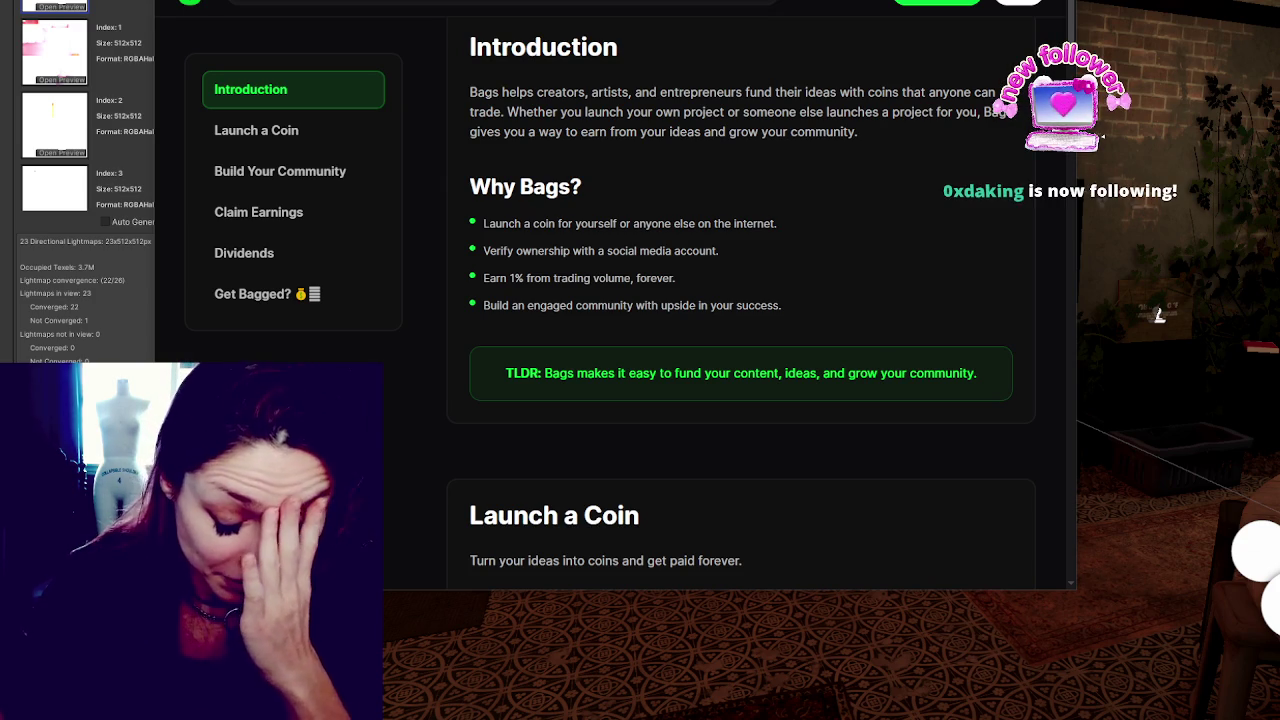
pyautogui.hotkey('alt', 'Tab')
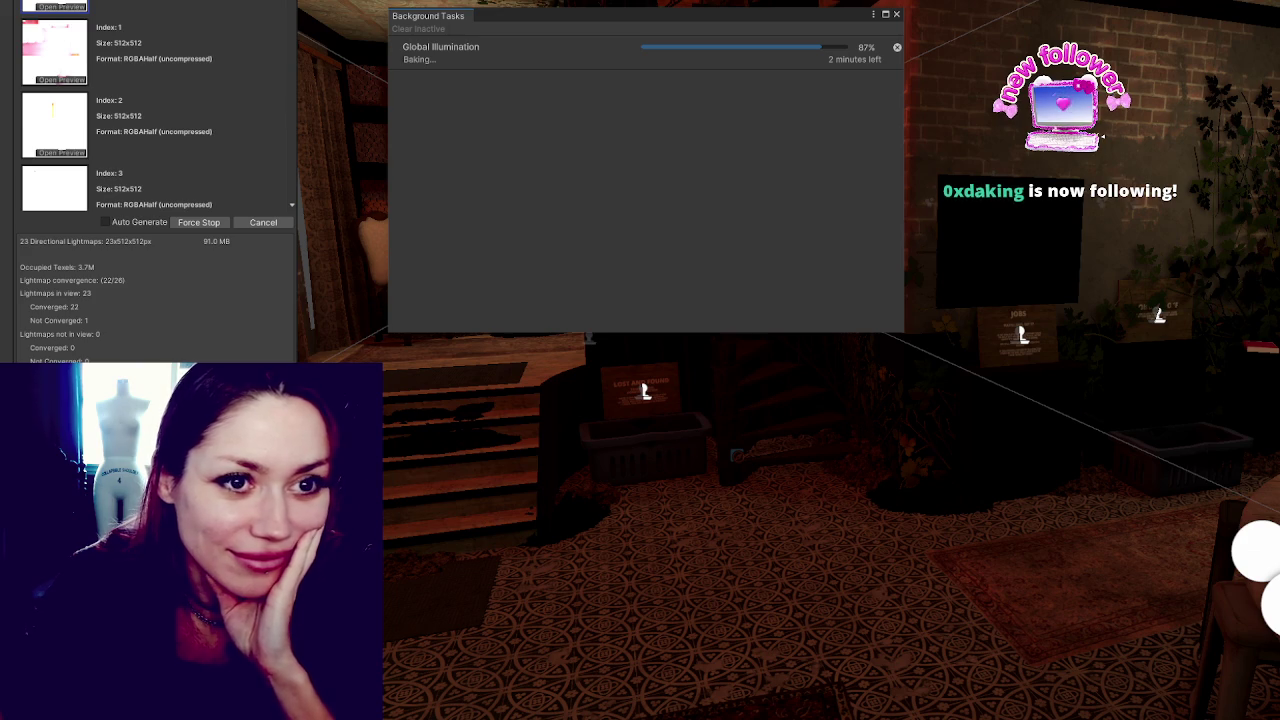
# Return to the Bags docs and read the Introduction and Why Bags points down to the TLDR.
pyautogui.hotkey('alt', 'Tab')
pyautogui.moveTo(304, 126)
pyautogui.mouseDown()
pyautogui.moveTo(667, 126)
pyautogui.moveTo(750, 146)
pyautogui.moveTo(669, 163)
pyautogui.moveTo(691, 166)
pyautogui.mouseUp()
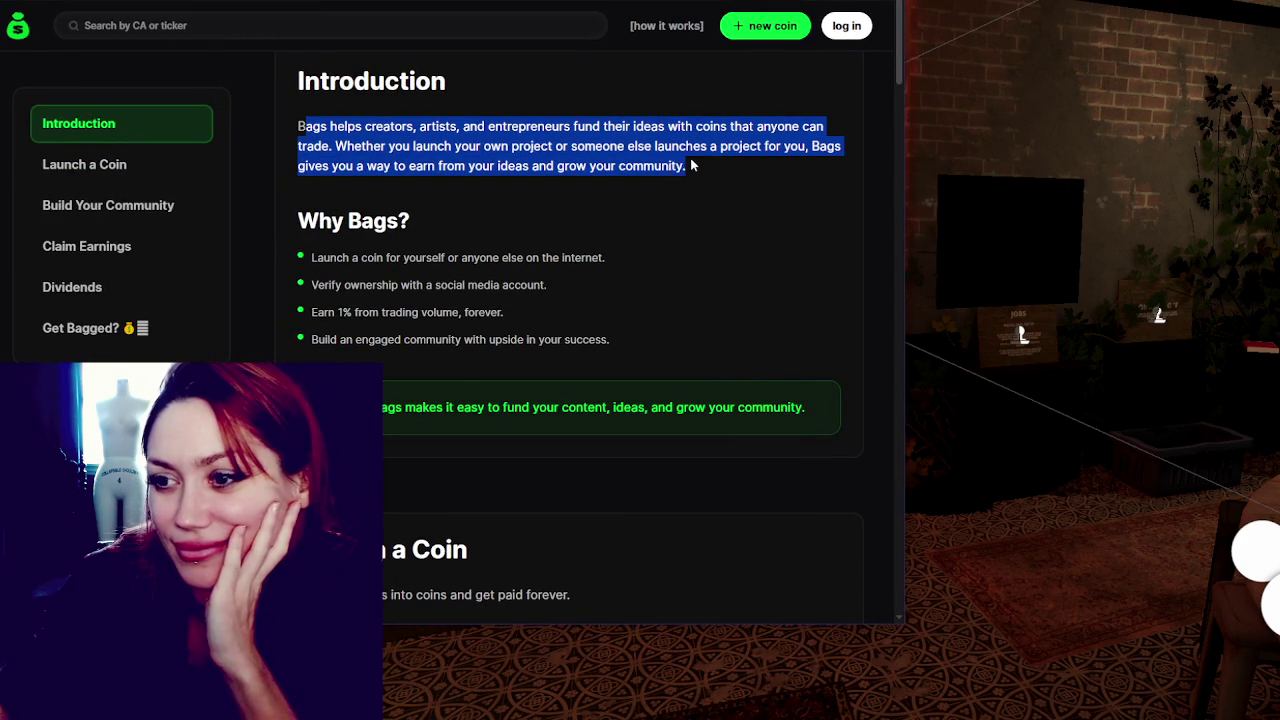
pyautogui.moveTo(324, 264); pyautogui.dragTo(695, 273)
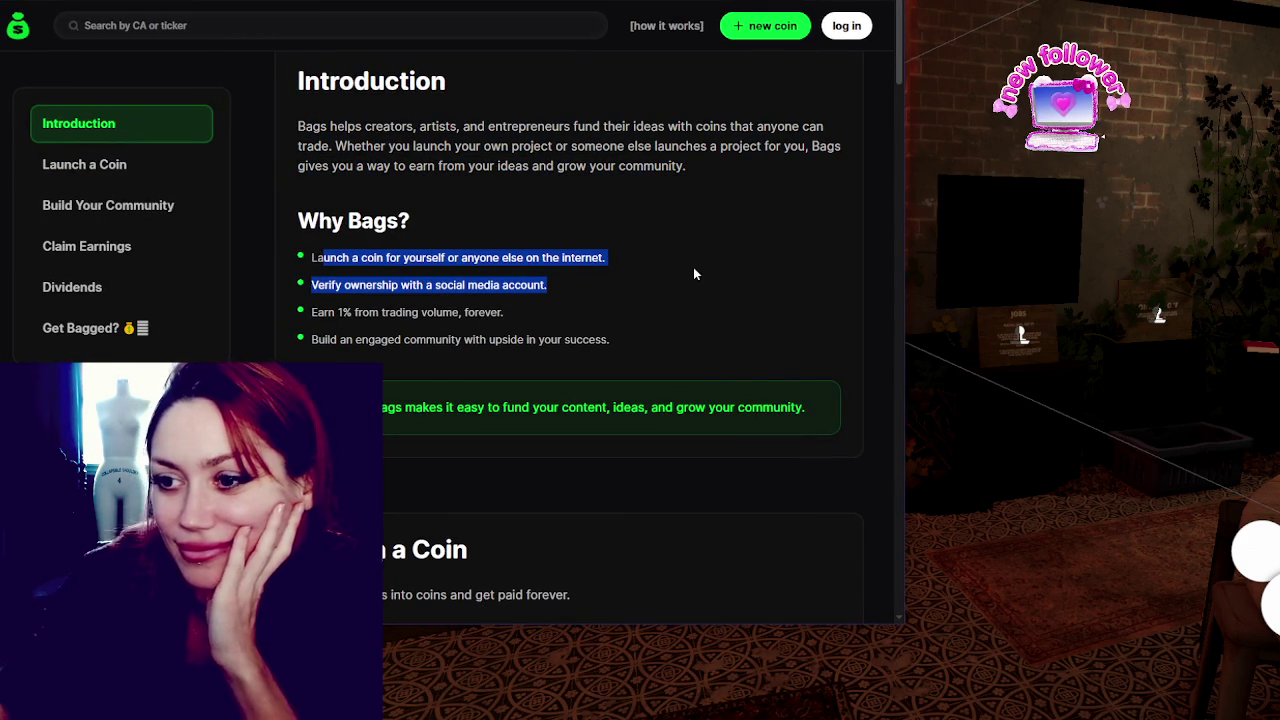
pyautogui.click(694, 268)
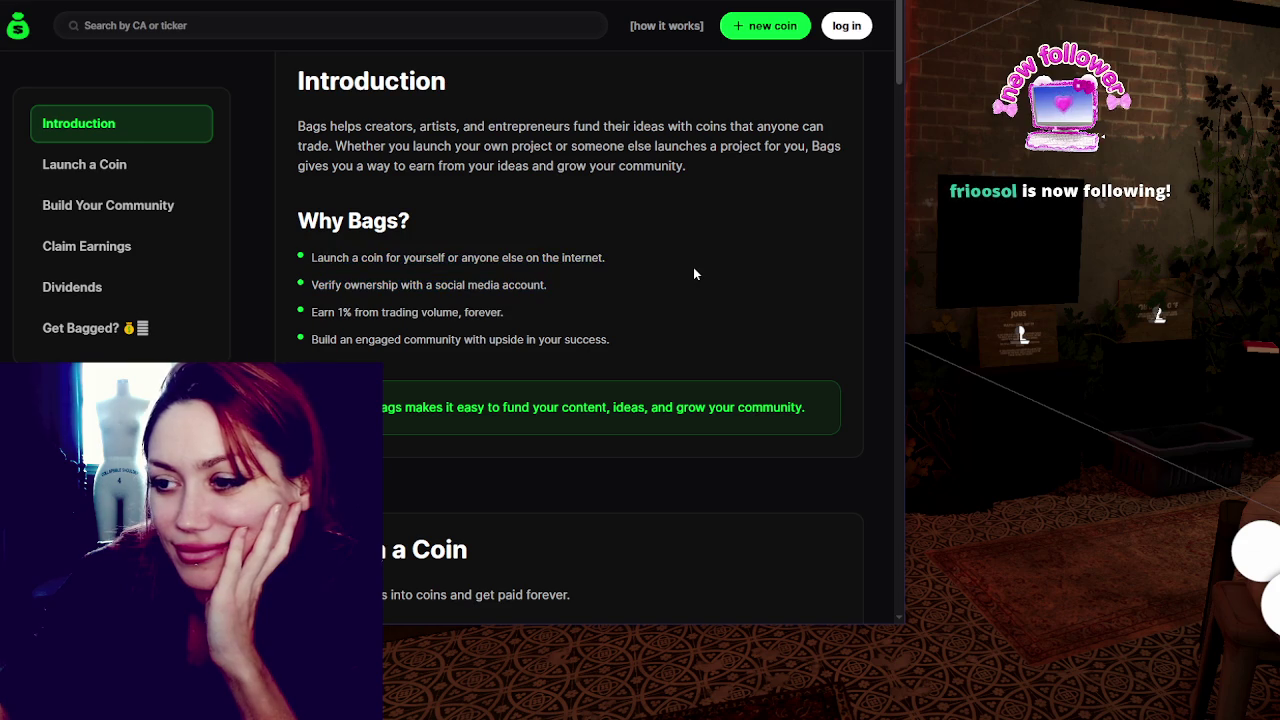
pyautogui.scroll(-1, 694, 268)
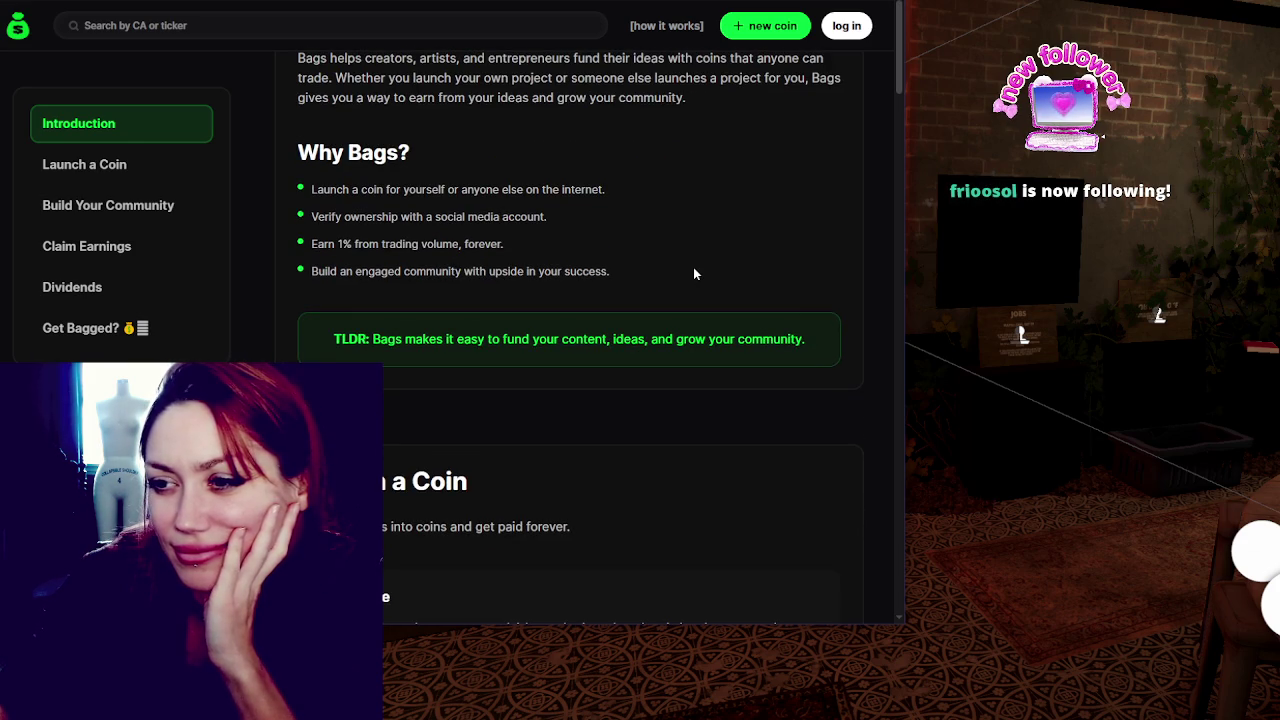
pyautogui.scroll(-1, 694, 270)
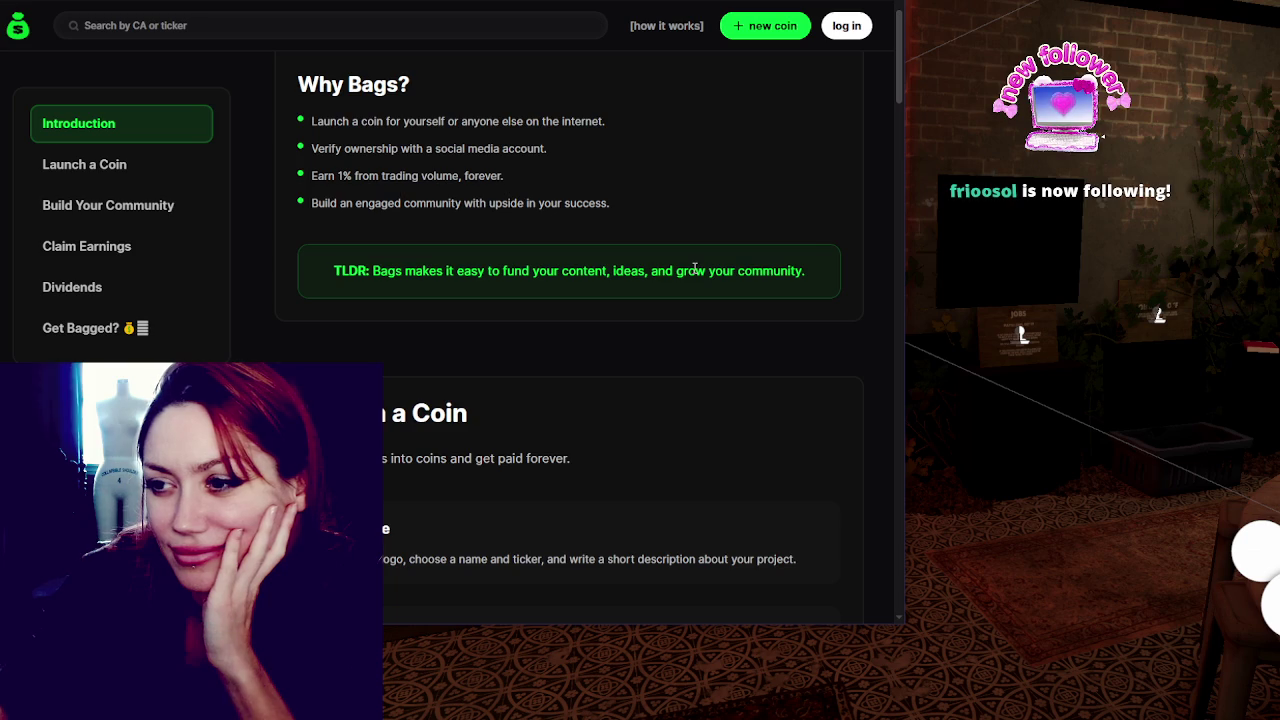
pyautogui.scroll(-2, 694, 267)
pyautogui.scroll(-2, 695, 267)
# Scroll through the guide's Claim Earnings steps and on to the Dividends section.
pyautogui.scroll(-8, 695, 267)
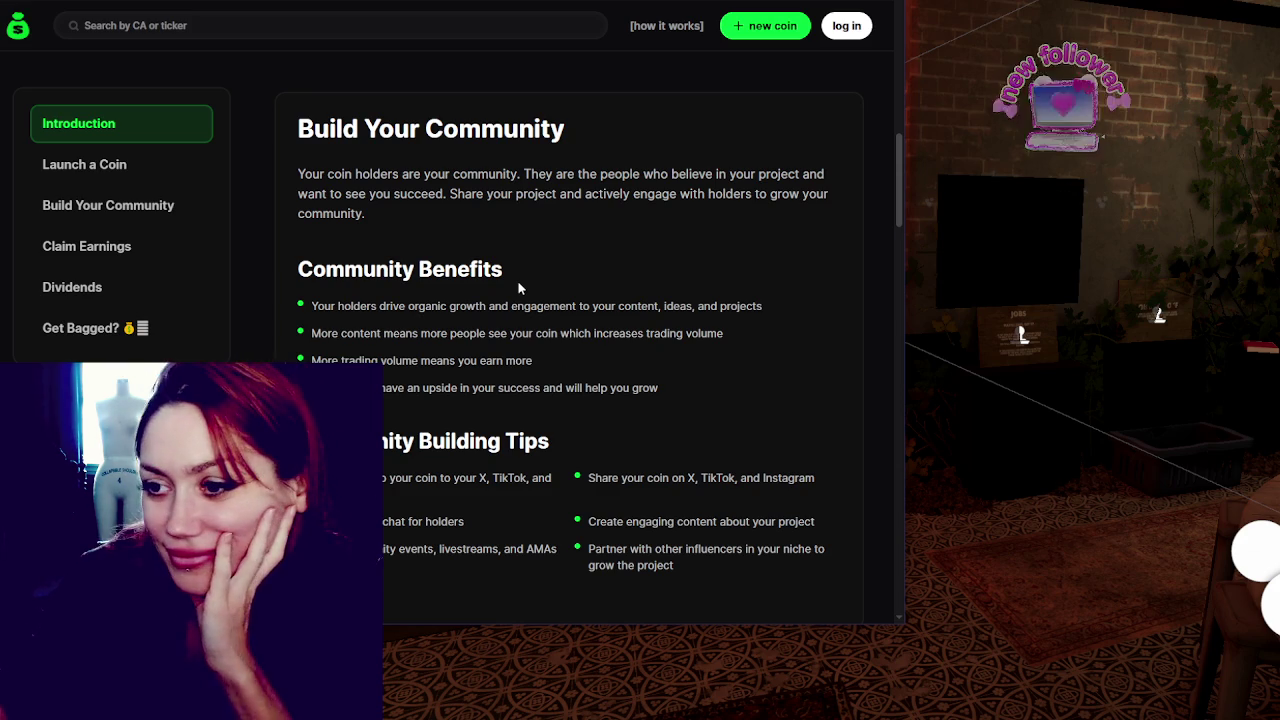
pyautogui.scroll(-1, 525, 288)
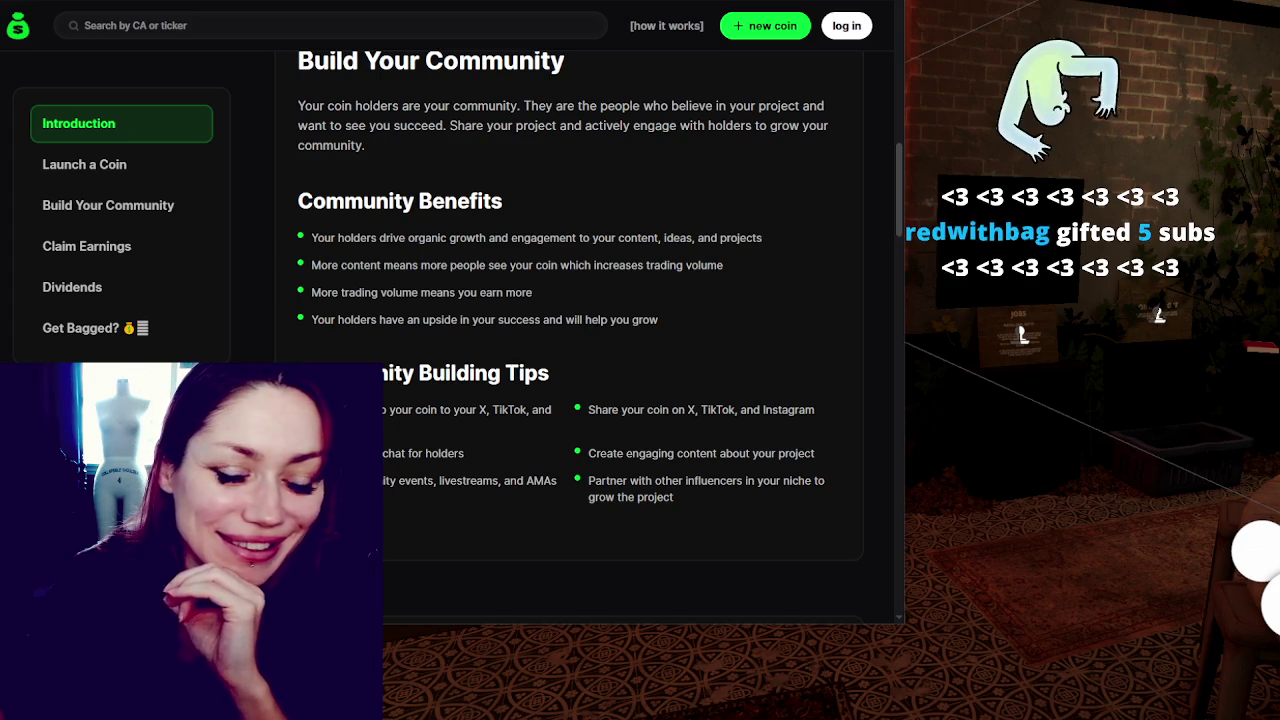
pyautogui.scroll(-1, 650, 337)
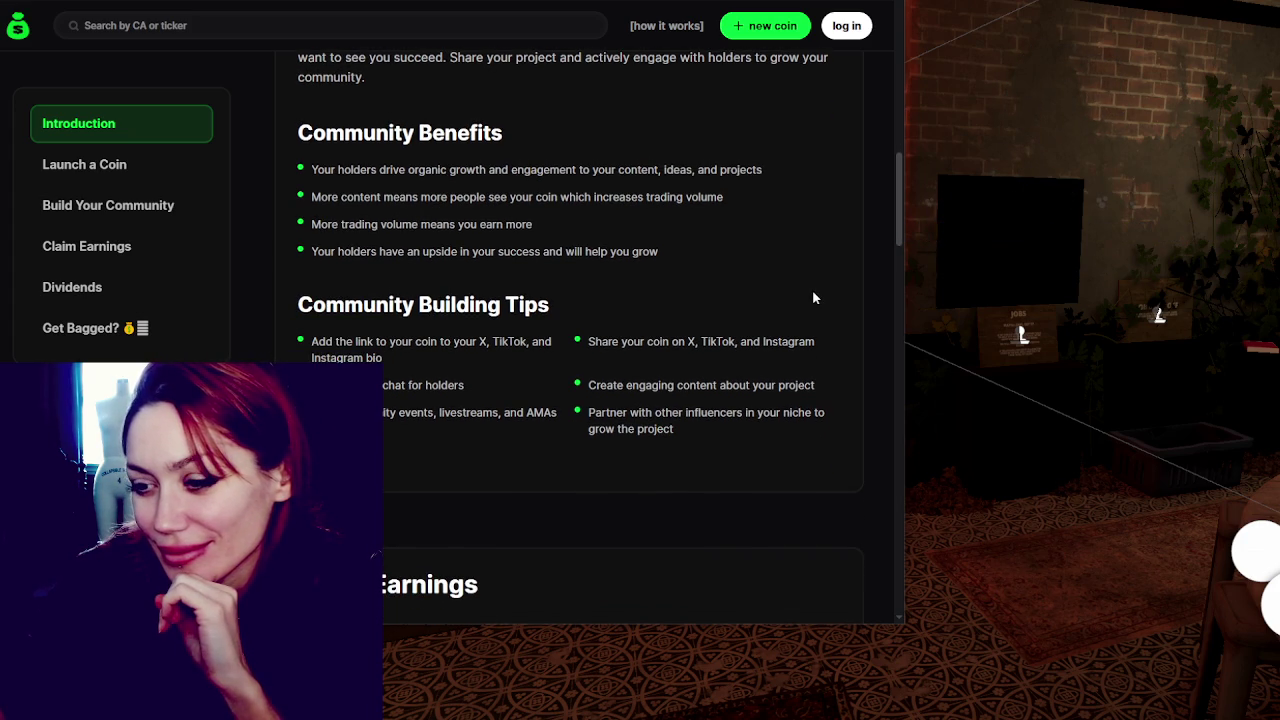
pyautogui.scroll(-4, 812, 297)
pyautogui.scroll(-6, 812, 296)
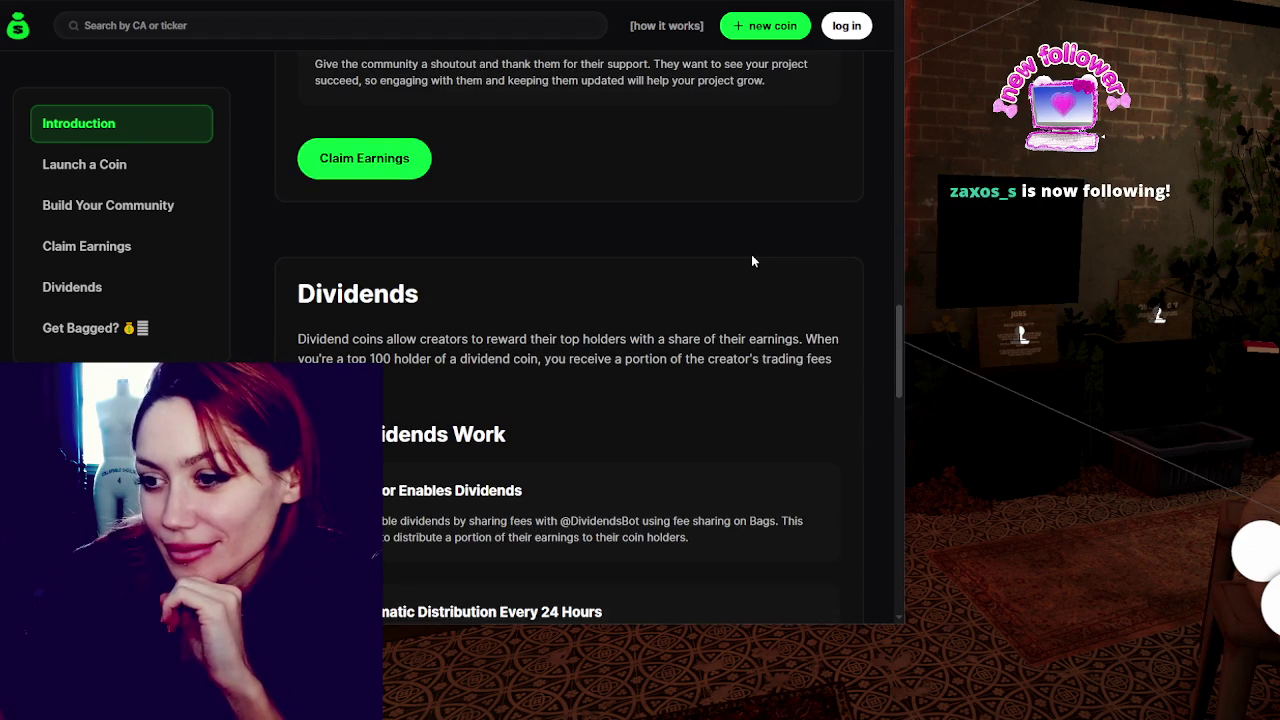
pyautogui.scroll(-5, 753, 261)
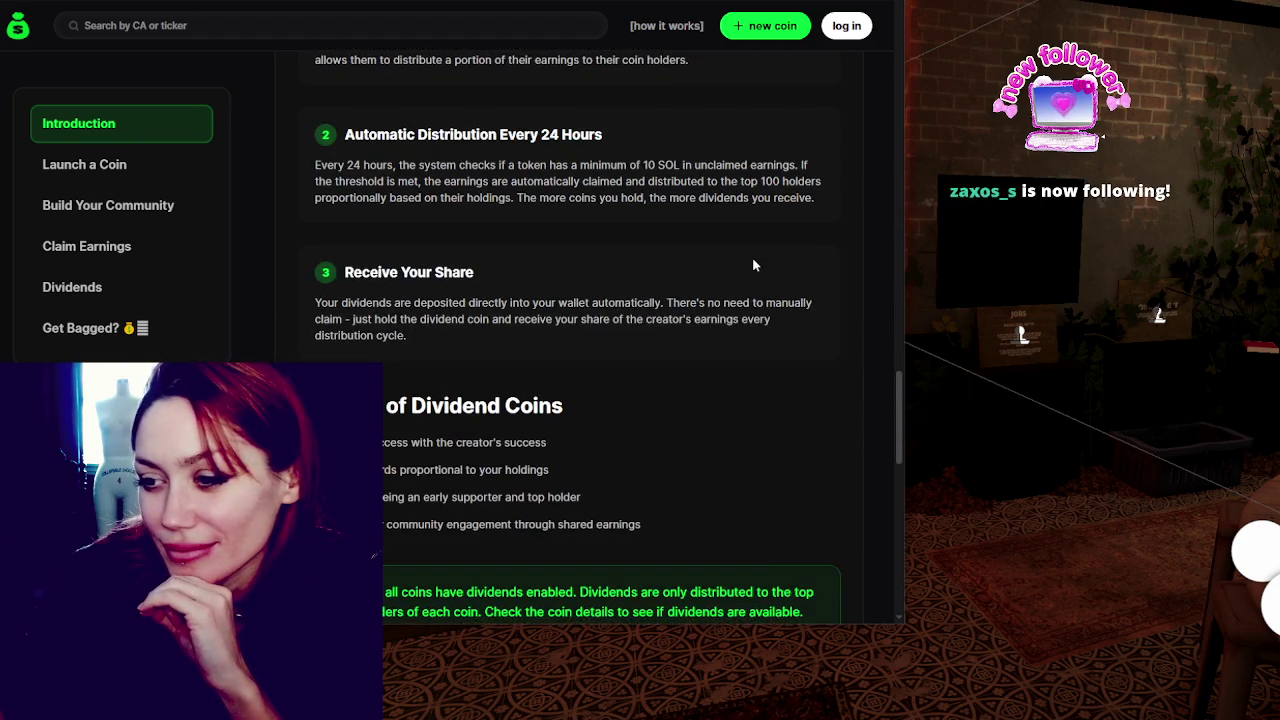
pyautogui.scroll(-3, 753, 265)
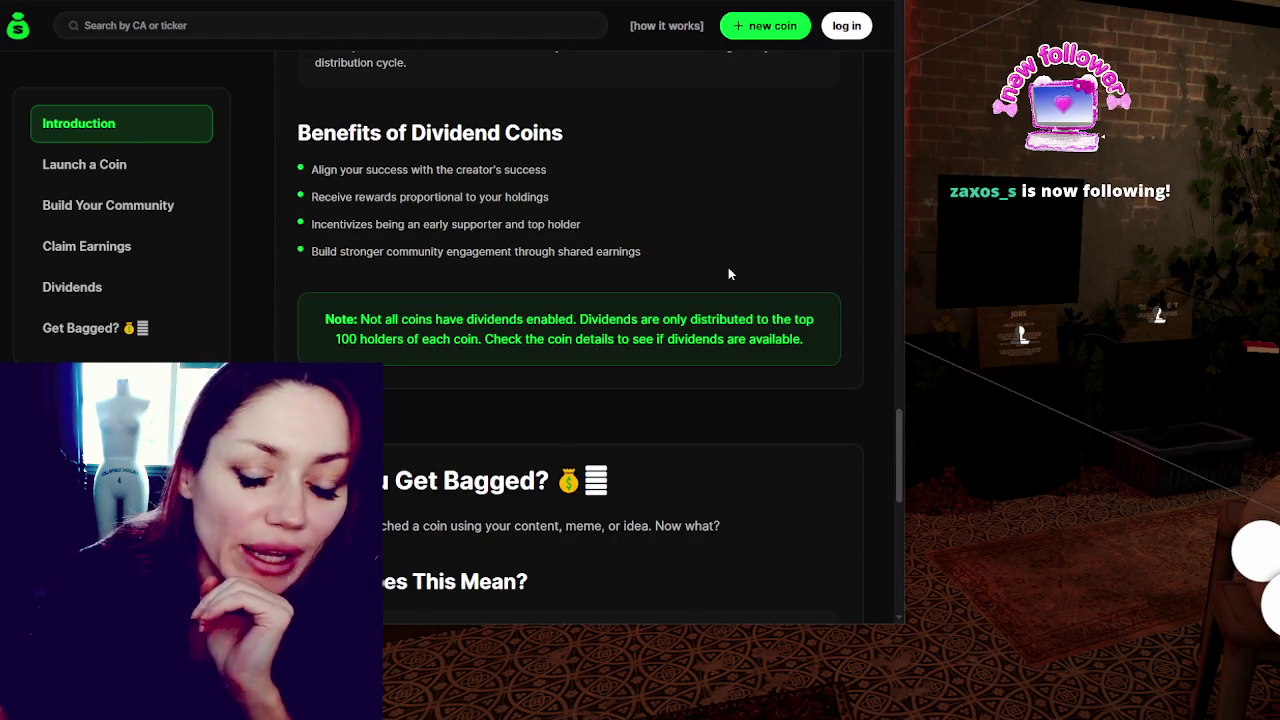
pyautogui.scroll(2, 734, 251)
pyautogui.scroll(2, 742, 266)
pyautogui.scroll(-8, 750, 268)
pyautogui.scroll(-3, 746, 277)
pyautogui.scroll(10, 746, 277)
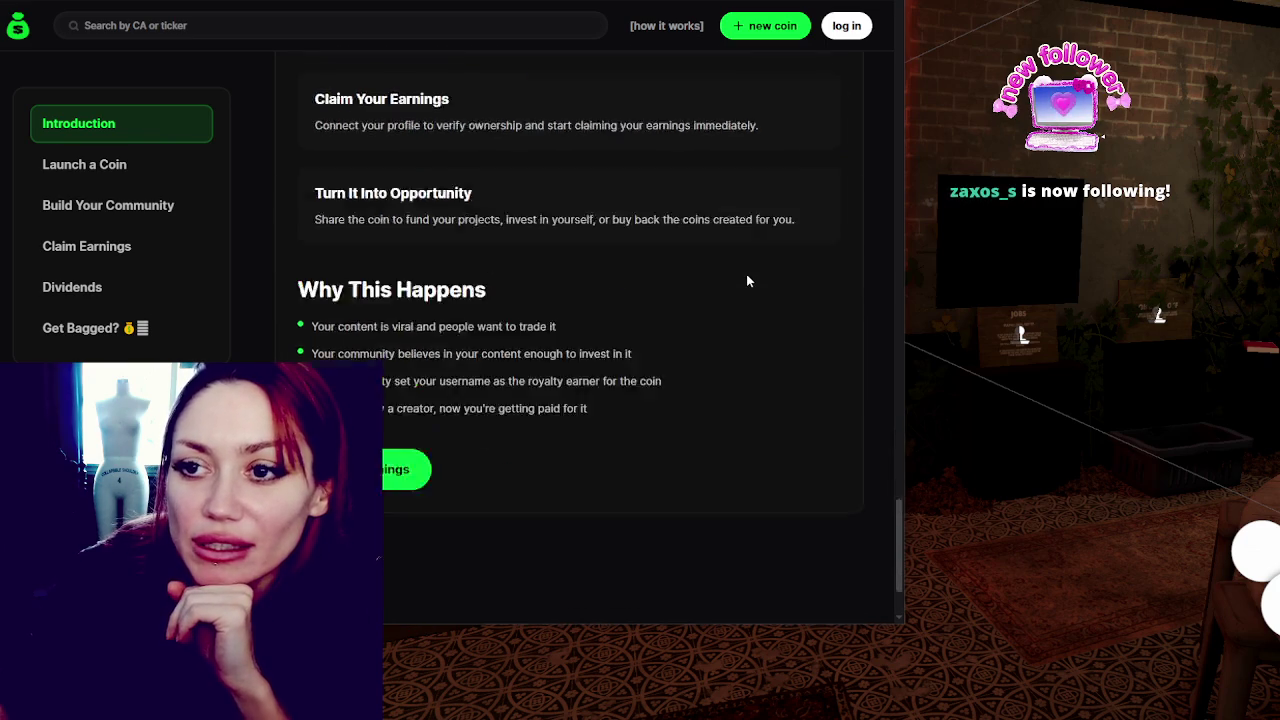
pyautogui.scroll(20, 795, 288)
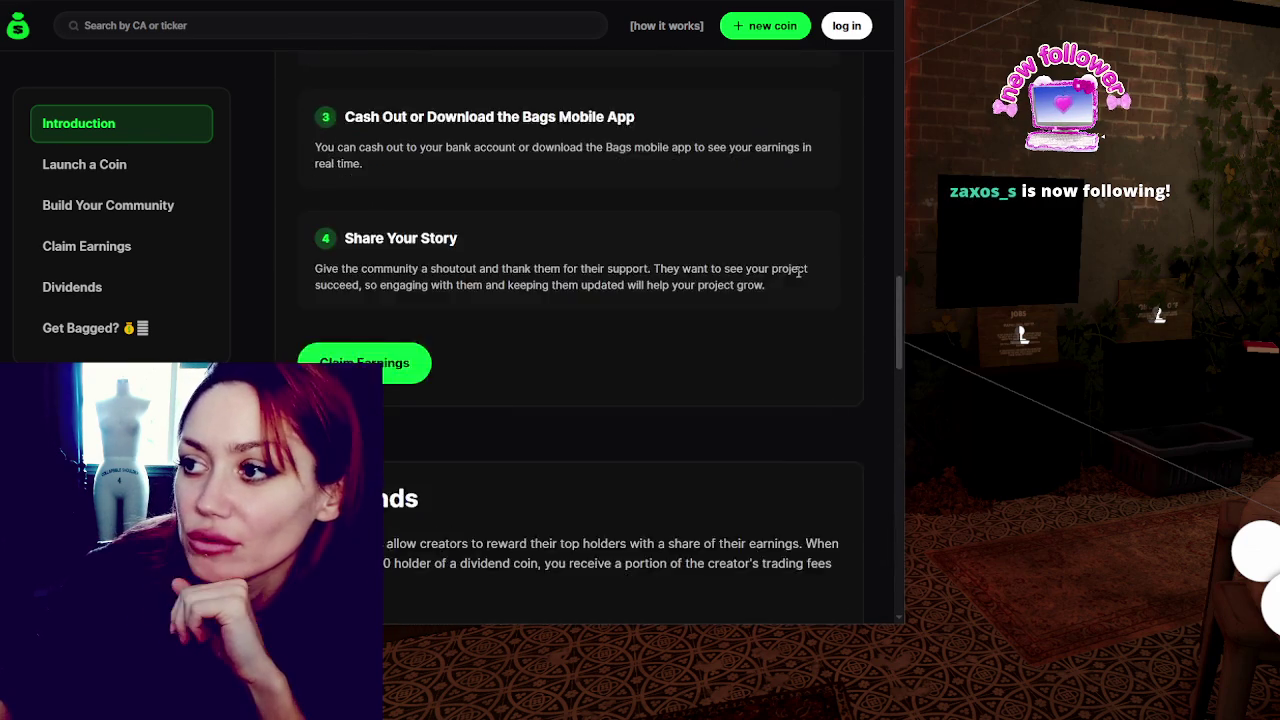
pyautogui.scroll(10, 780, 310)
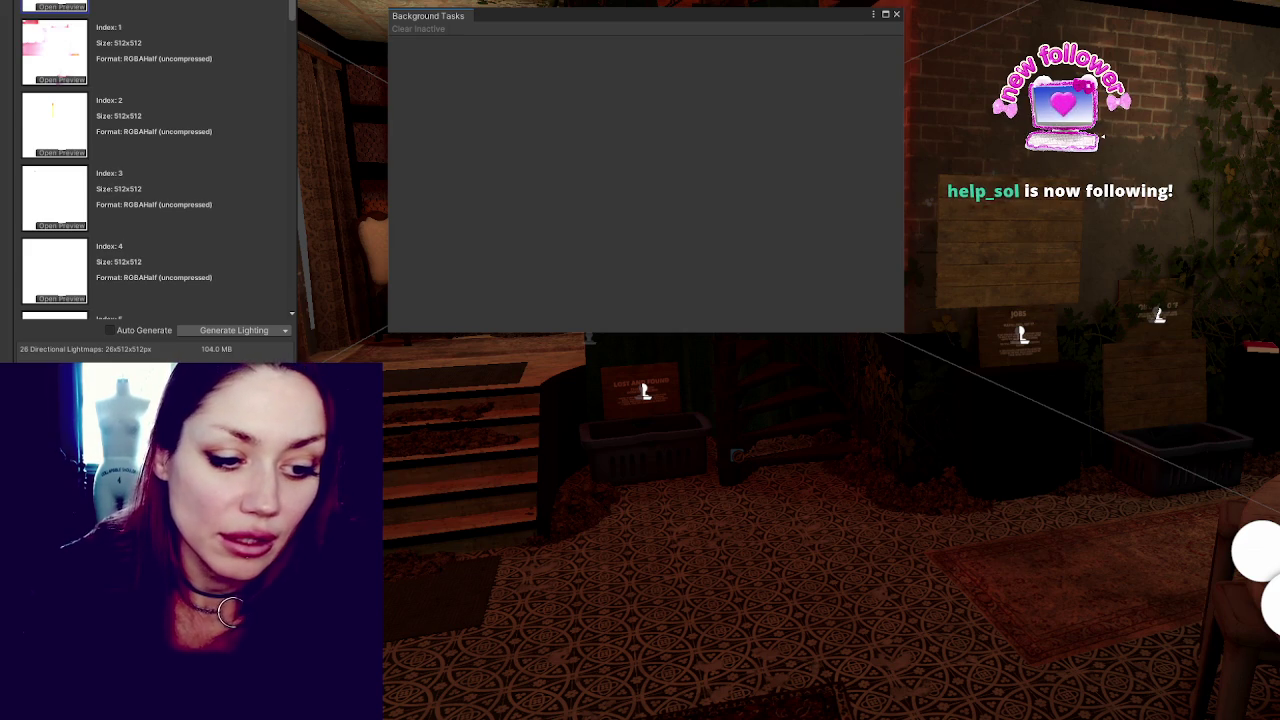
# Close Background Tasks, look around the room, and select the tall curtain by the staircase.
pyautogui.click(896, 14)
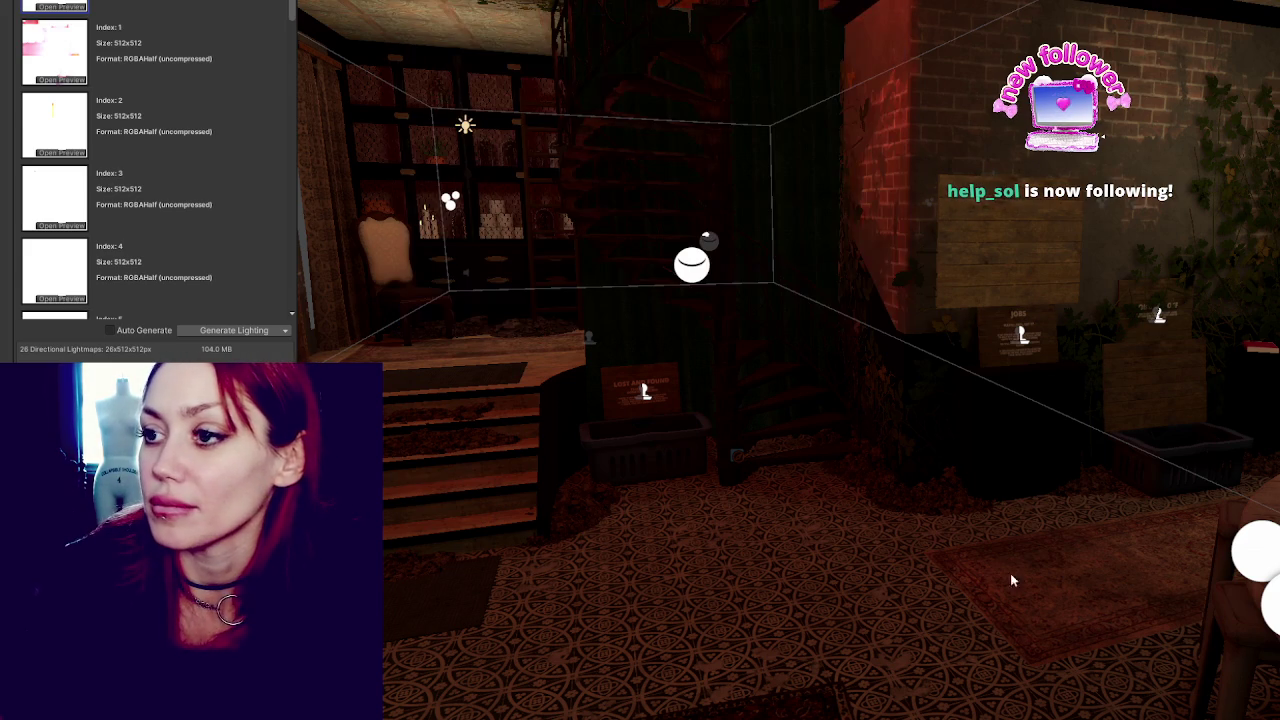
pyautogui.moveTo(990, 383)
pyautogui.mouseDown()
pyautogui.moveTo(780, 395)
pyautogui.moveTo(935, 178)
pyautogui.mouseUp()
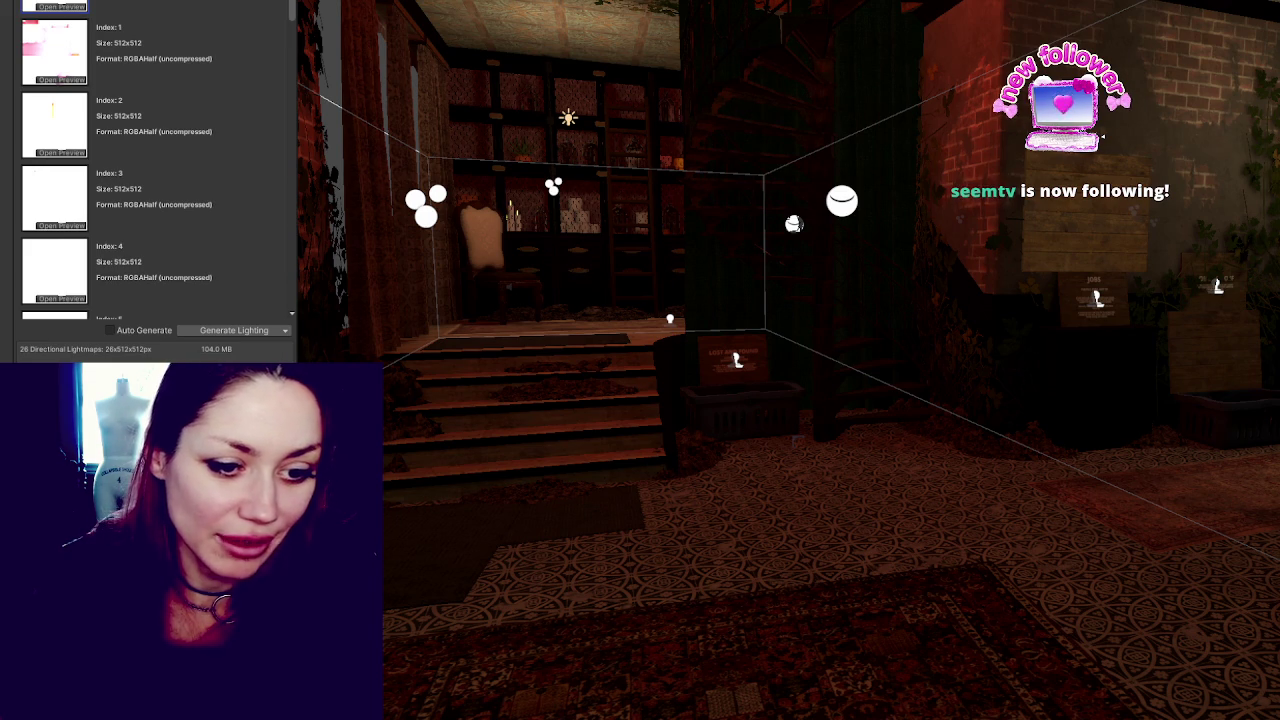
pyautogui.moveTo(1020, 340)
pyautogui.mouseDown()
pyautogui.moveTo(1060, 330)
pyautogui.moveTo(1000, 380)
pyautogui.moveTo(1080, 320)
pyautogui.moveTo(1105, 347)
pyautogui.moveTo(651, 155)
pyautogui.mouseUp()
pyautogui.click(882, 140)
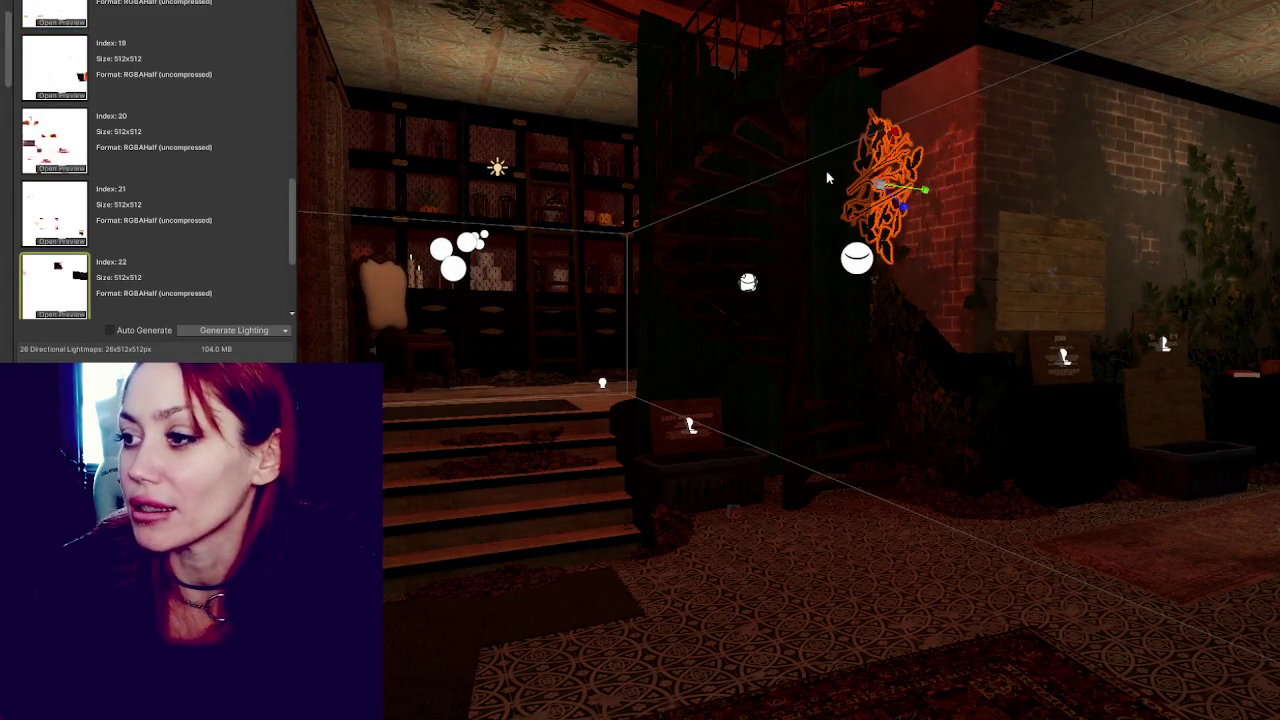
pyautogui.click(882, 140)
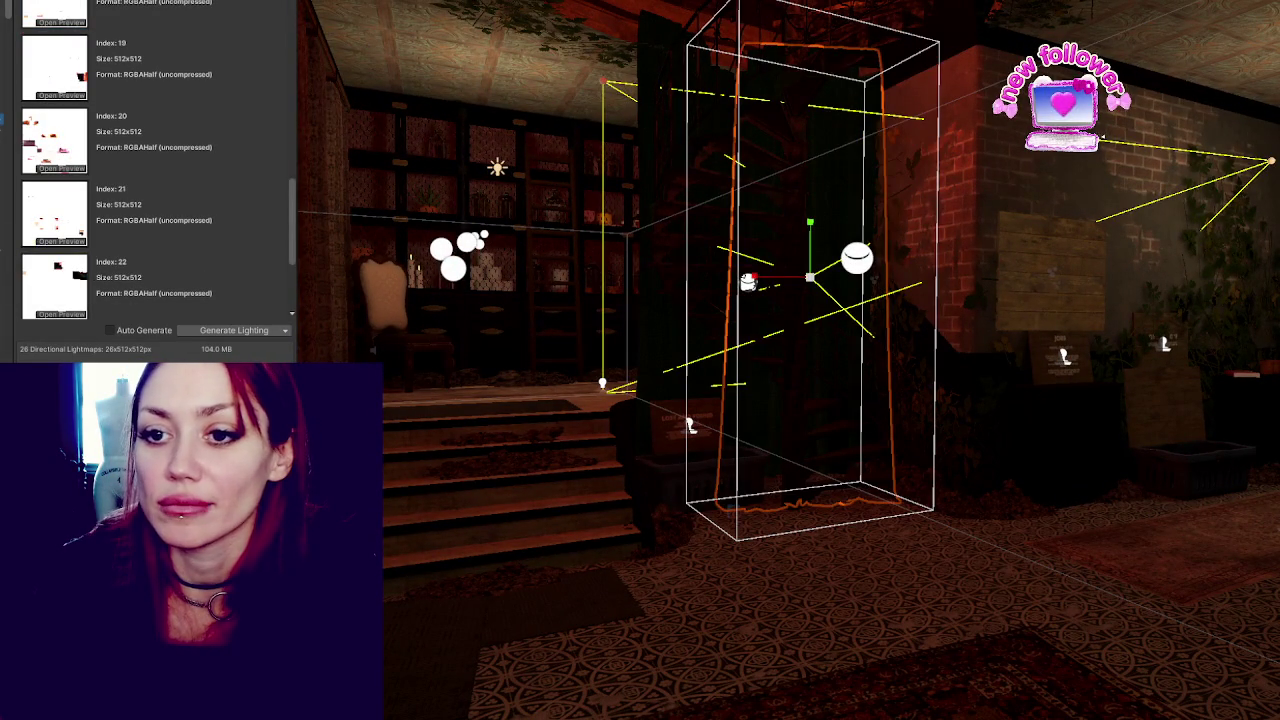
# Inspect each curtain's renderer components, stepping past Curtains Apoth and Fabric 2 to the Fabric cloth curtain.
pyautogui.click(60, 3)
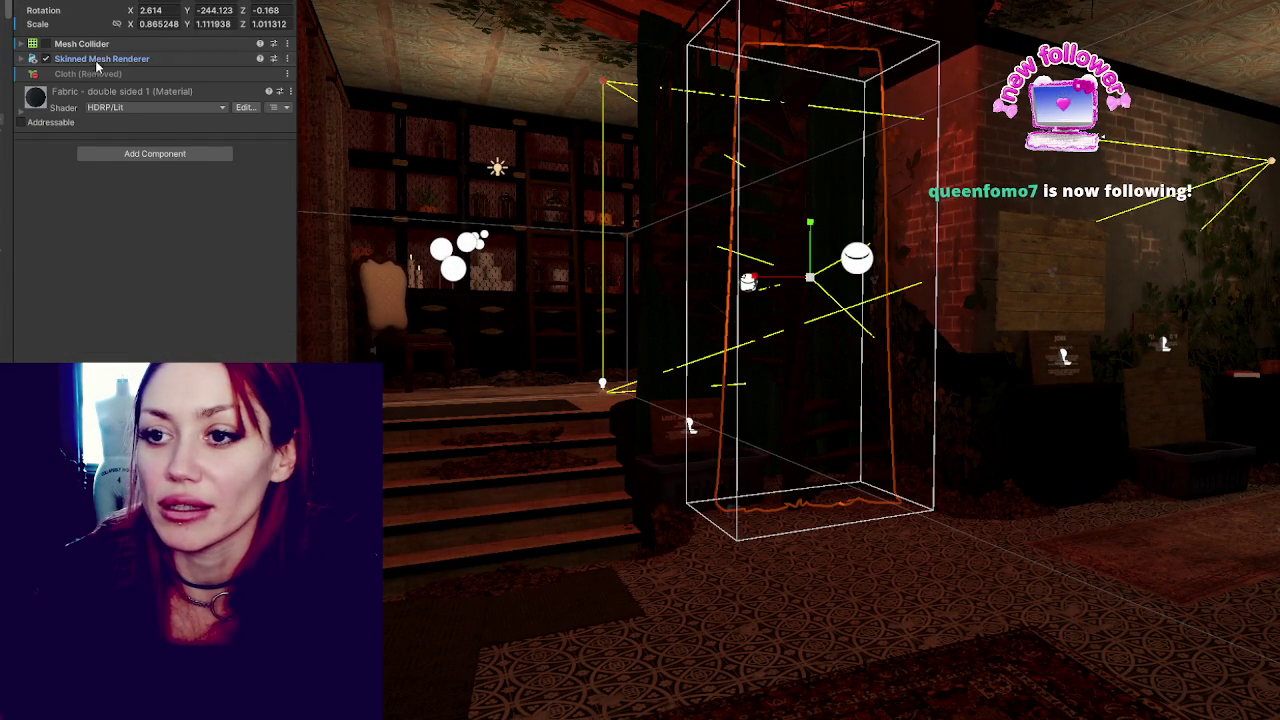
pyautogui.click(97, 60)
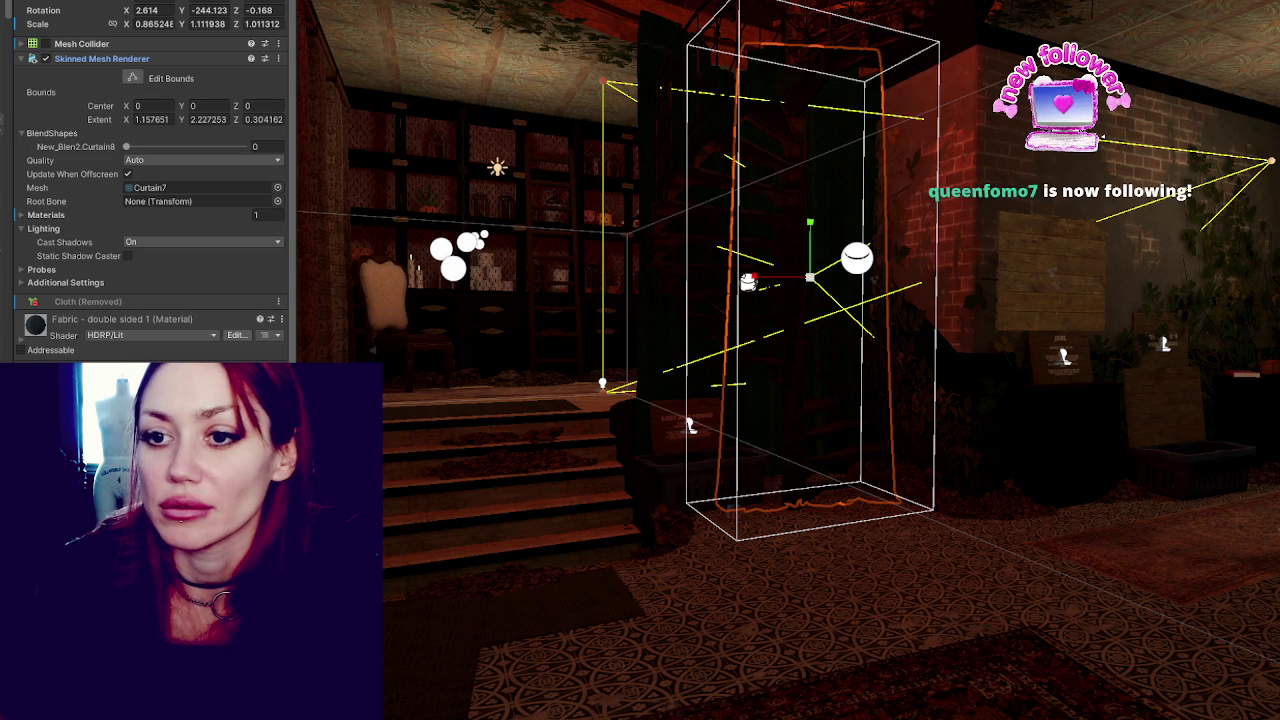
pyautogui.click(97, 58)
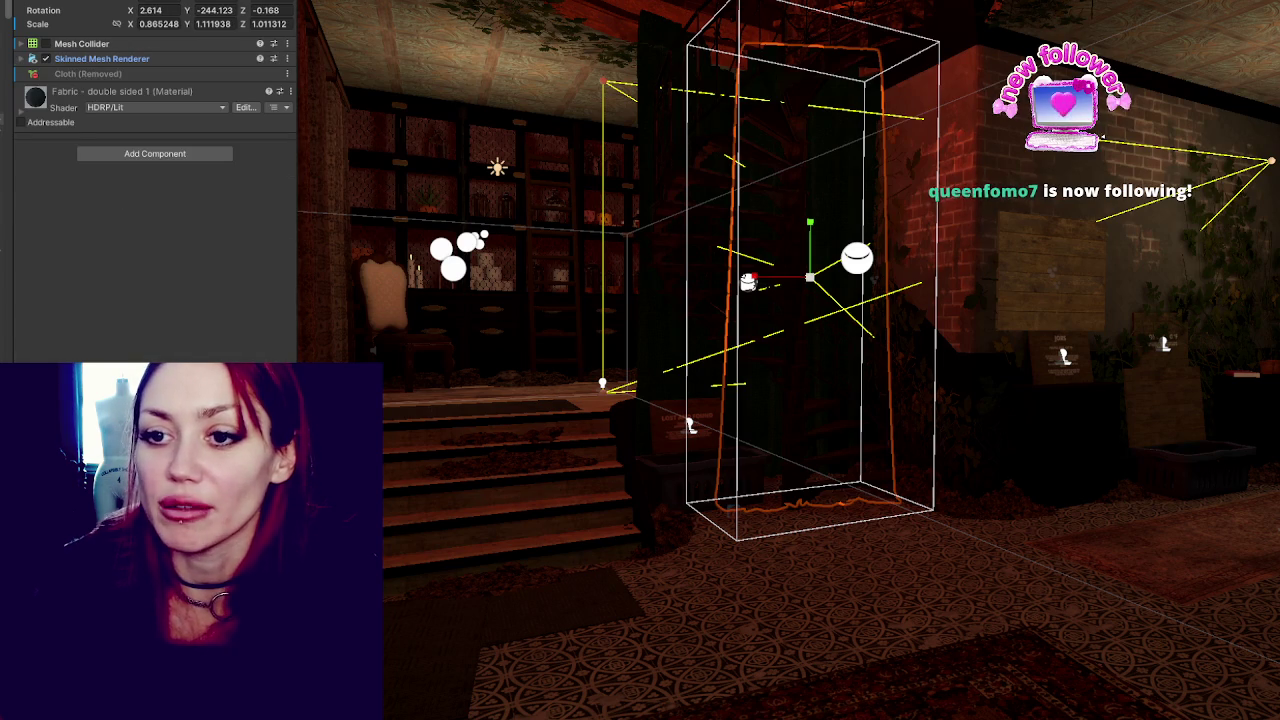
pyautogui.press('Down')
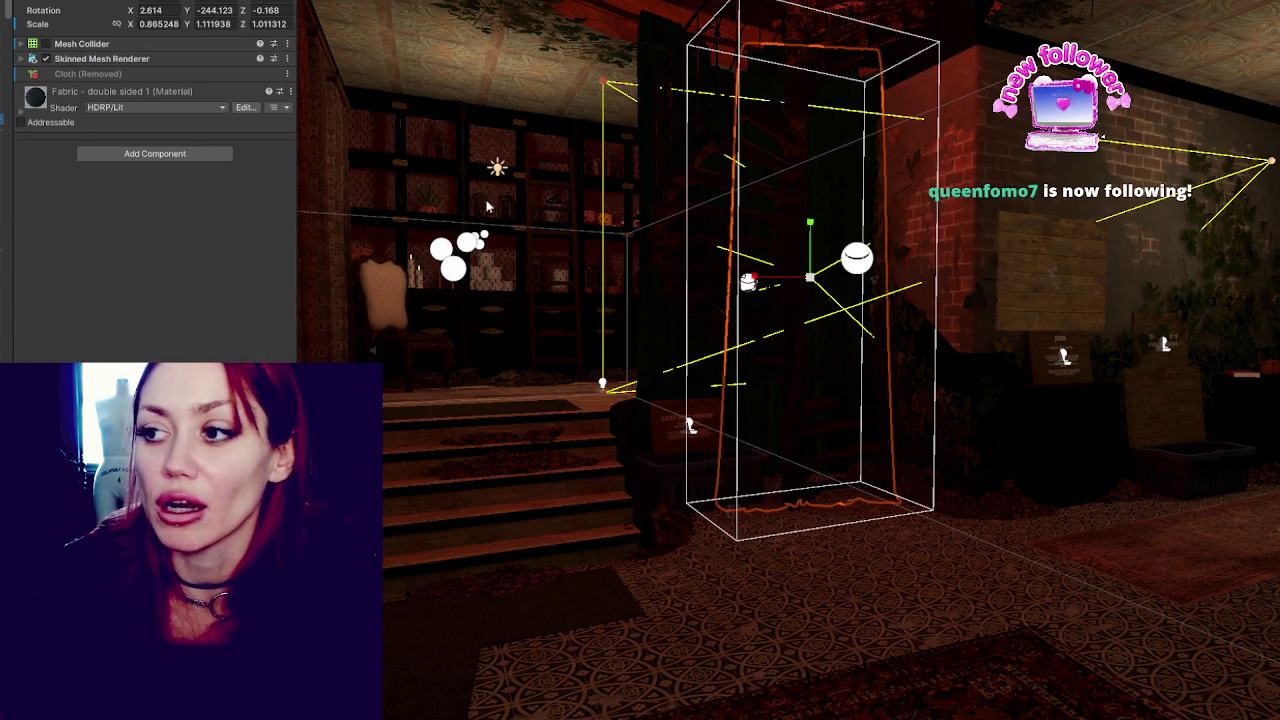
pyautogui.press('f')
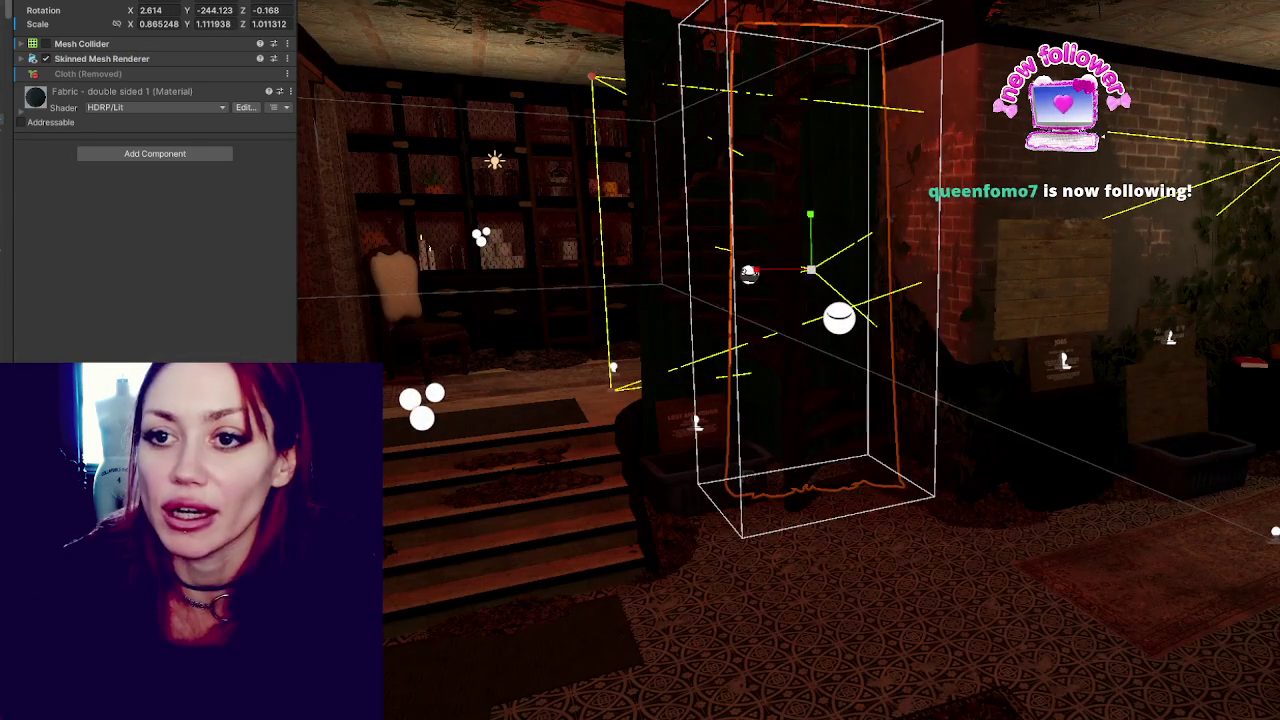
pyautogui.press('Down')
pyautogui.press('Down')
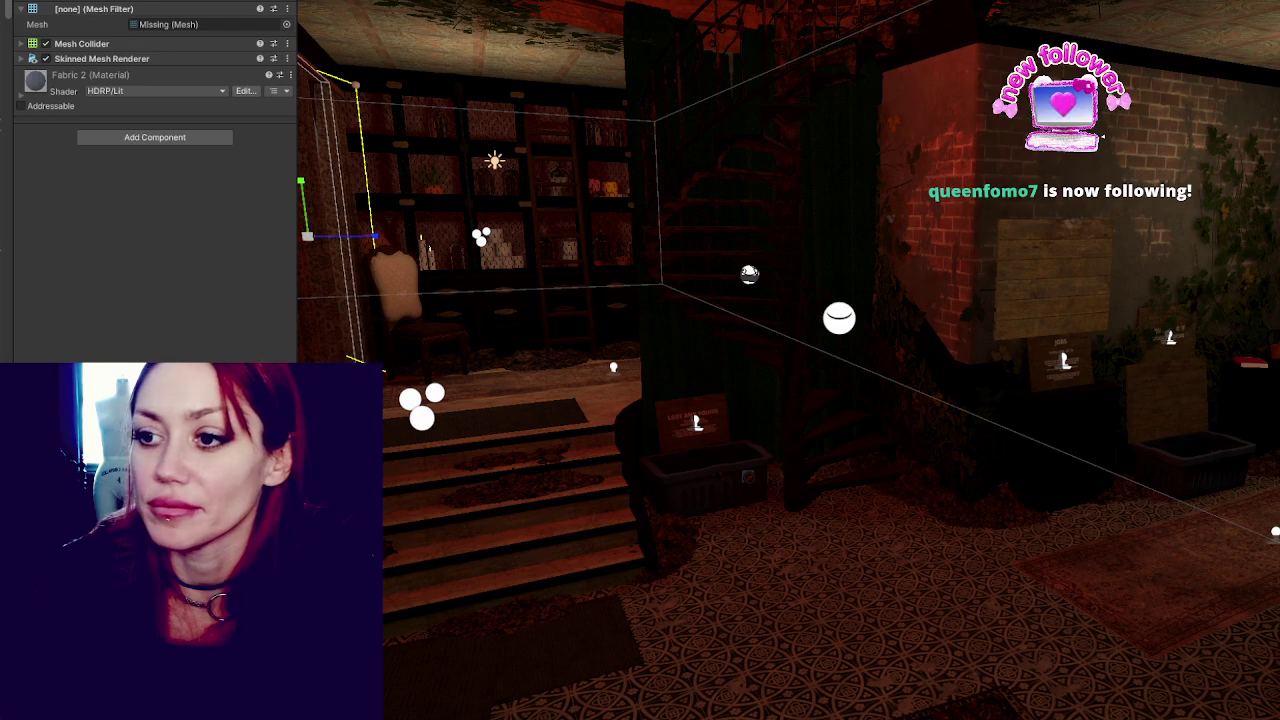
pyautogui.press('Down')
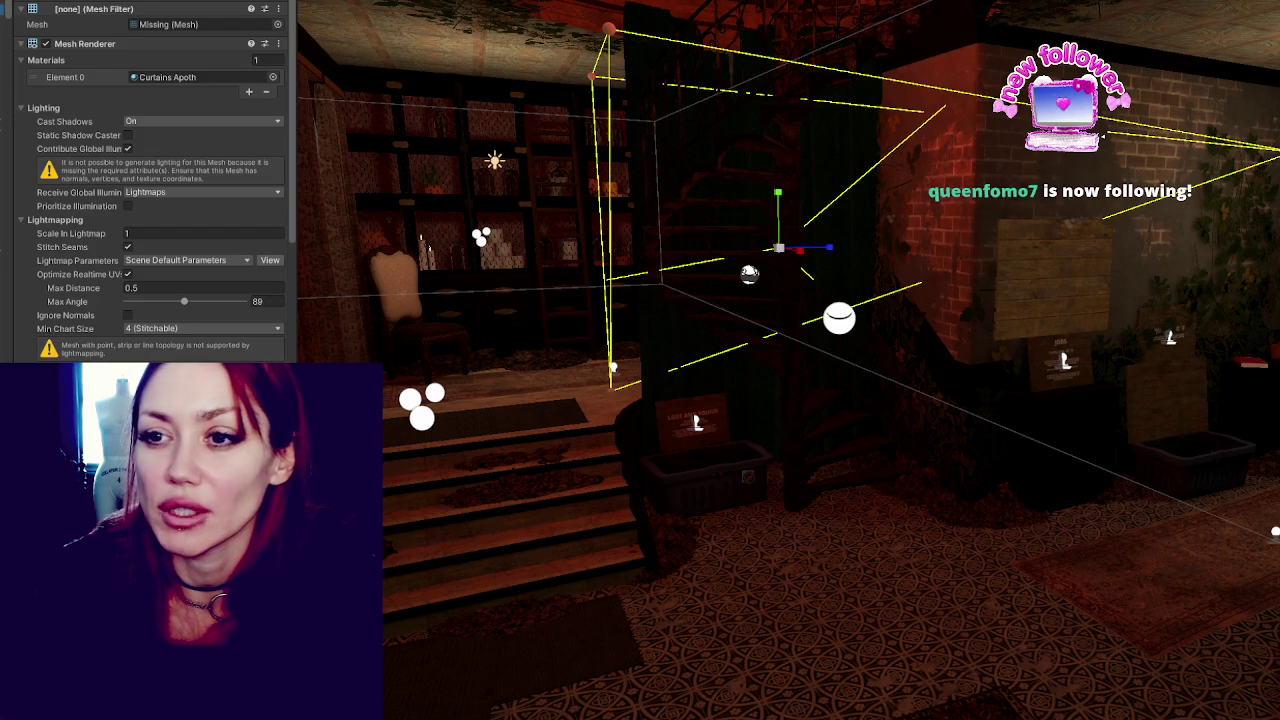
pyautogui.click(128, 48)
pyautogui.press('Down')
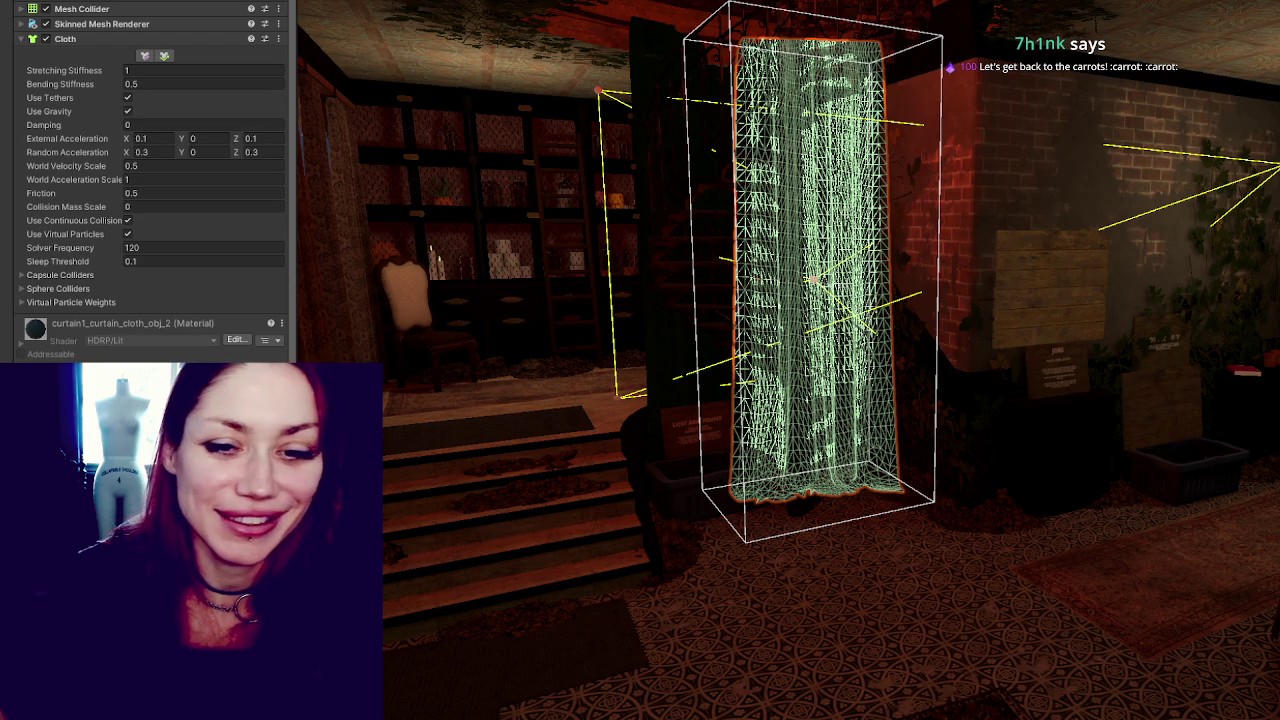
# Orbit the view, switch selection to the Curtains Apoth curtain, then clear the selection.
pyautogui.moveTo(951, 416); pyautogui.dragTo(631, 272)
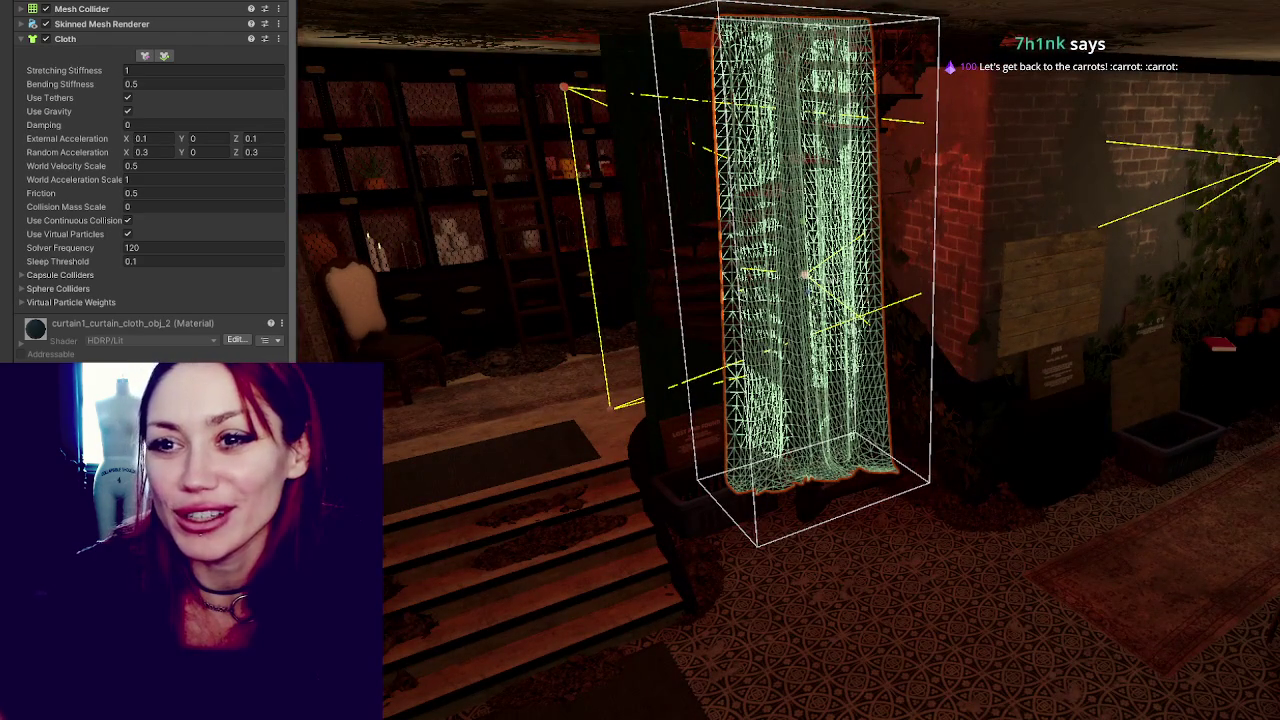
pyautogui.hotkey('ctrl', 'z')
pyautogui.hotkey('ctrl', 'z')
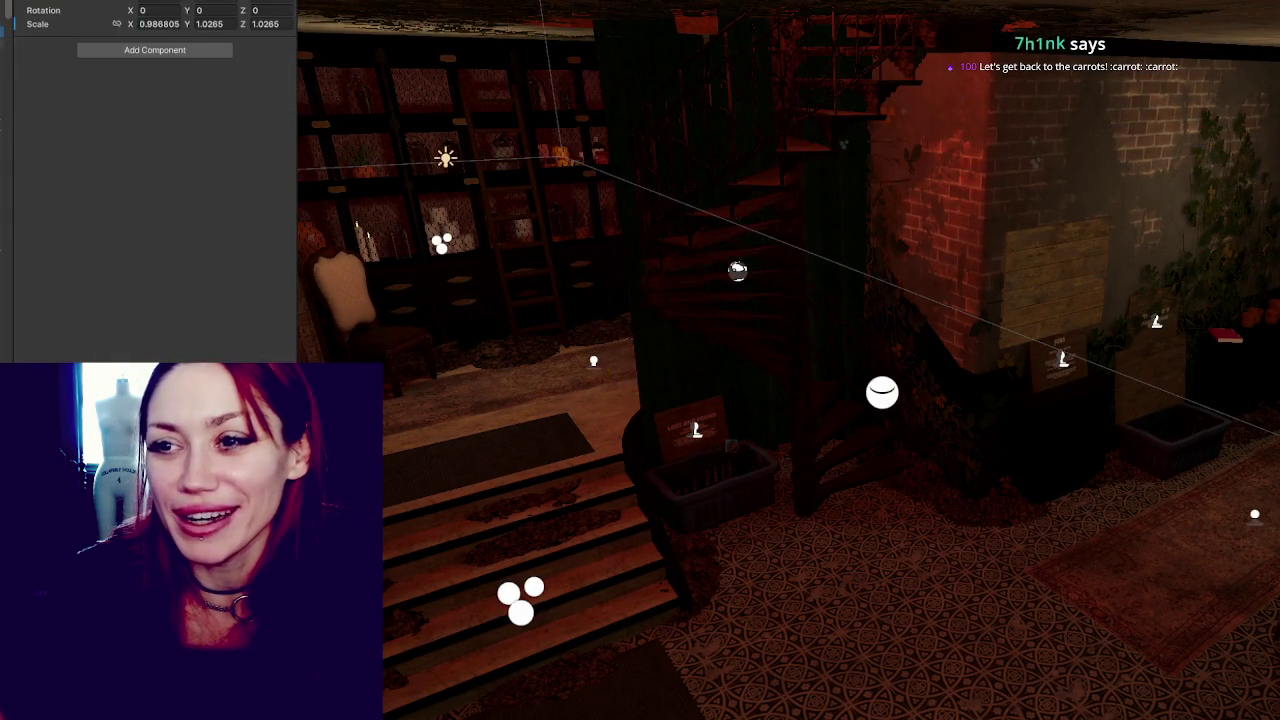
pyautogui.hotkey('ctrl', 'y')
pyautogui.moveTo(620, 340)
pyautogui.mouseDown()
pyautogui.moveTo(583, 308)
pyautogui.moveTo(760, 255)
pyautogui.moveTo(743, 253)
pyautogui.moveTo(909, 272)
pyautogui.moveTo(436, 250)
pyautogui.mouseUp()
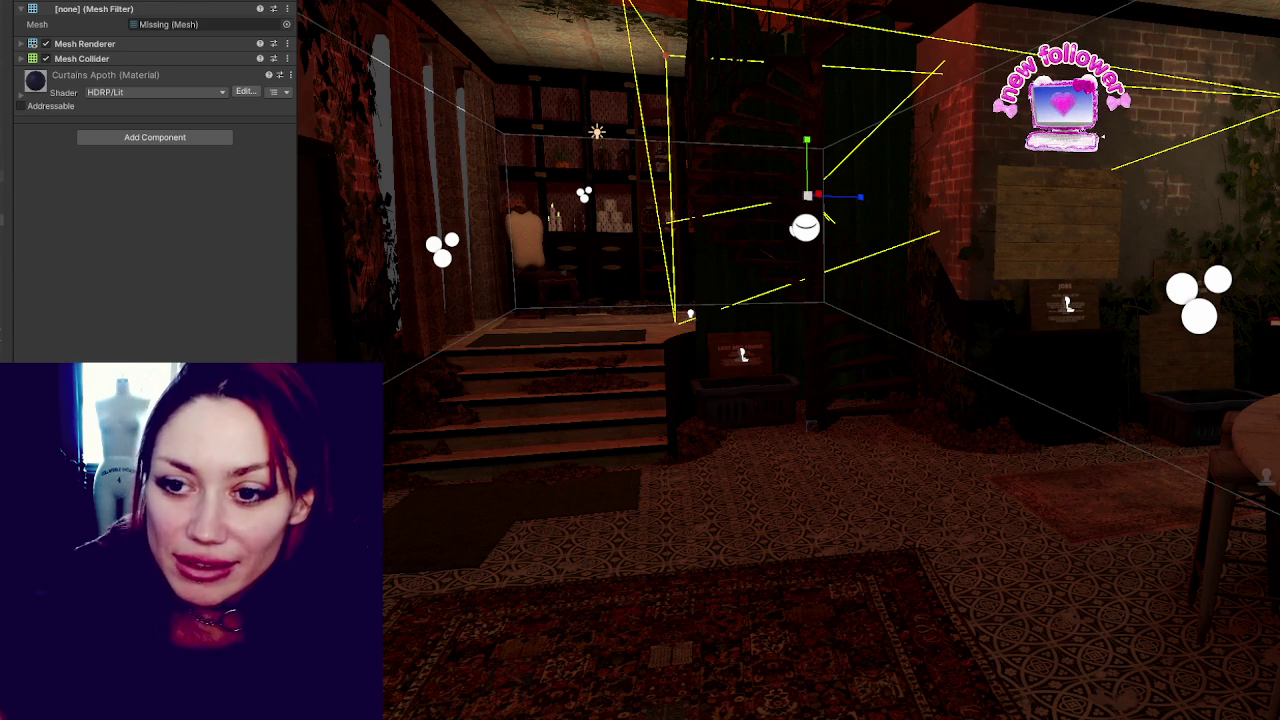
pyautogui.click(828, 218)
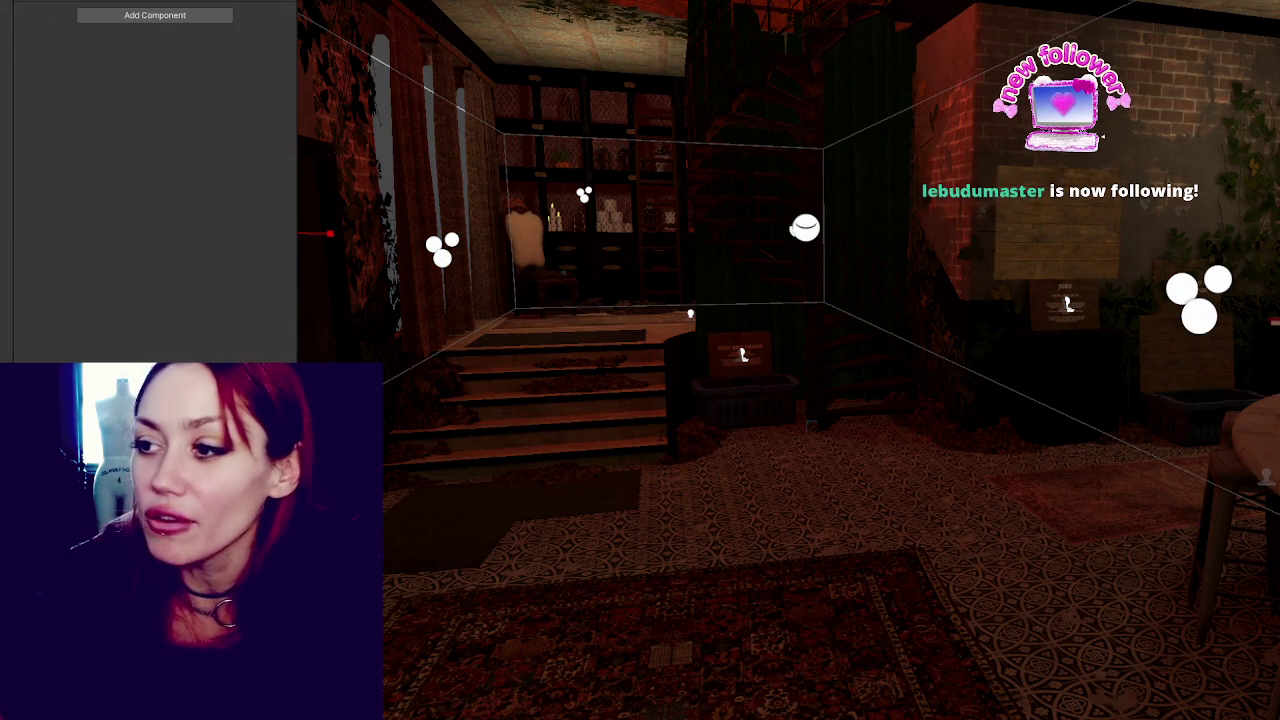
# Undo a stray shelf-group selection back to the door and start Play mode for the STRAIN menu.
pyautogui.scroll(-2, 1110, 150)
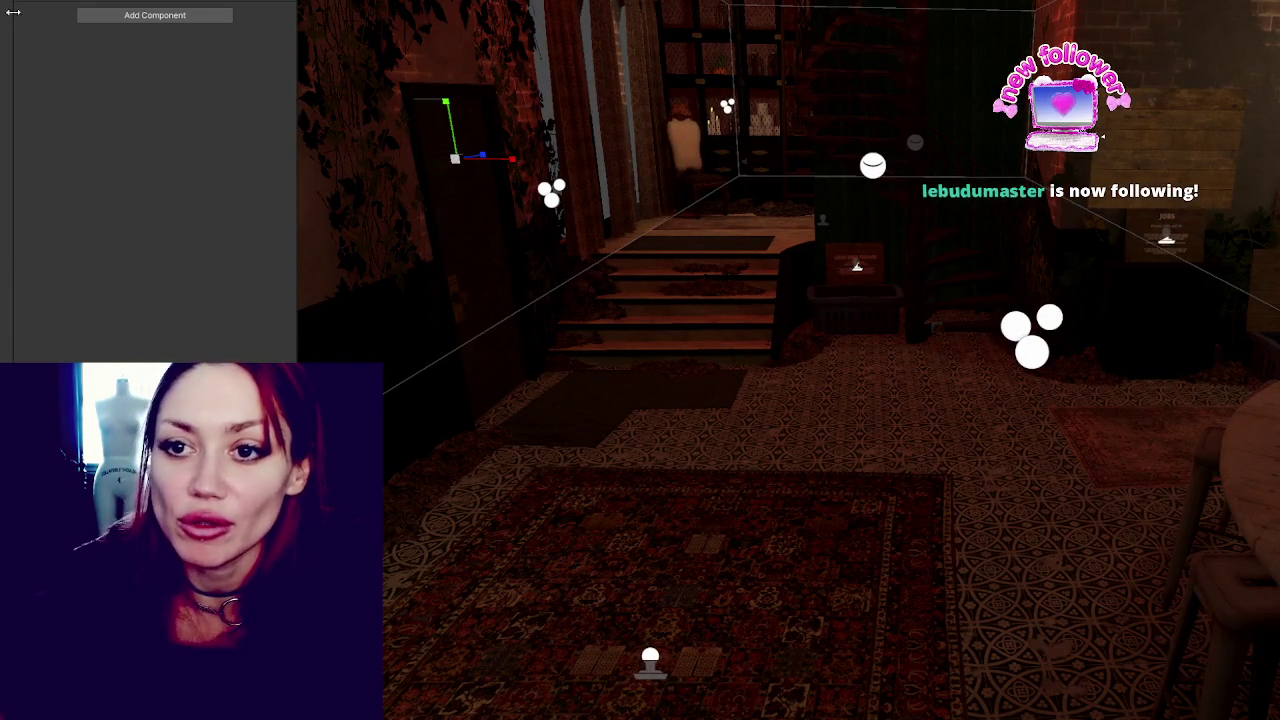
pyautogui.click(6, 57)
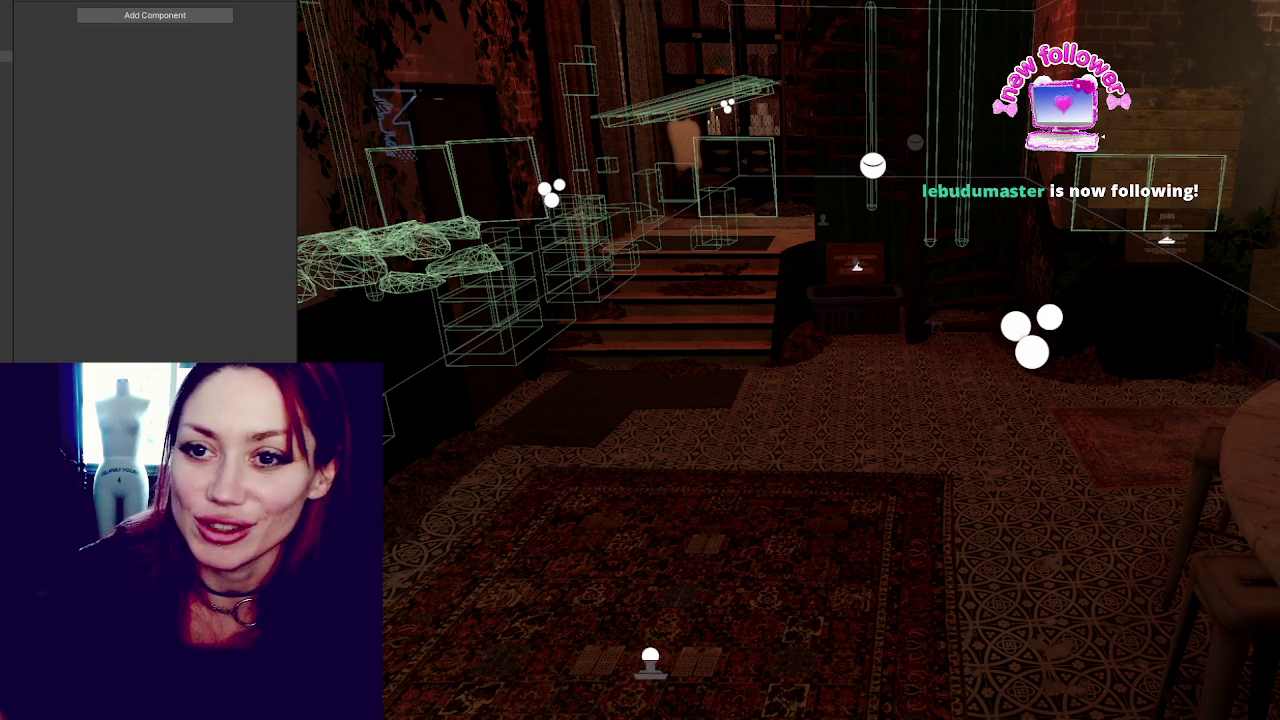
pyautogui.hotkey('ctrl', 'z')
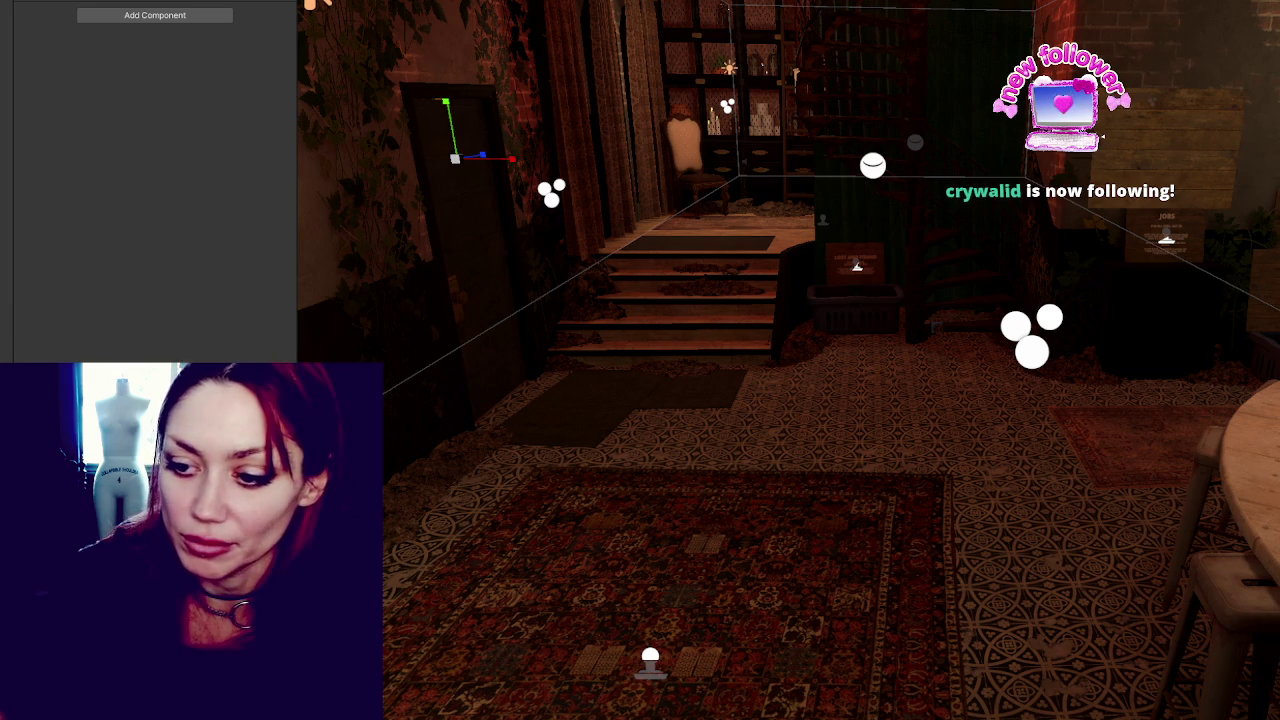
pyautogui.click(515, 170)
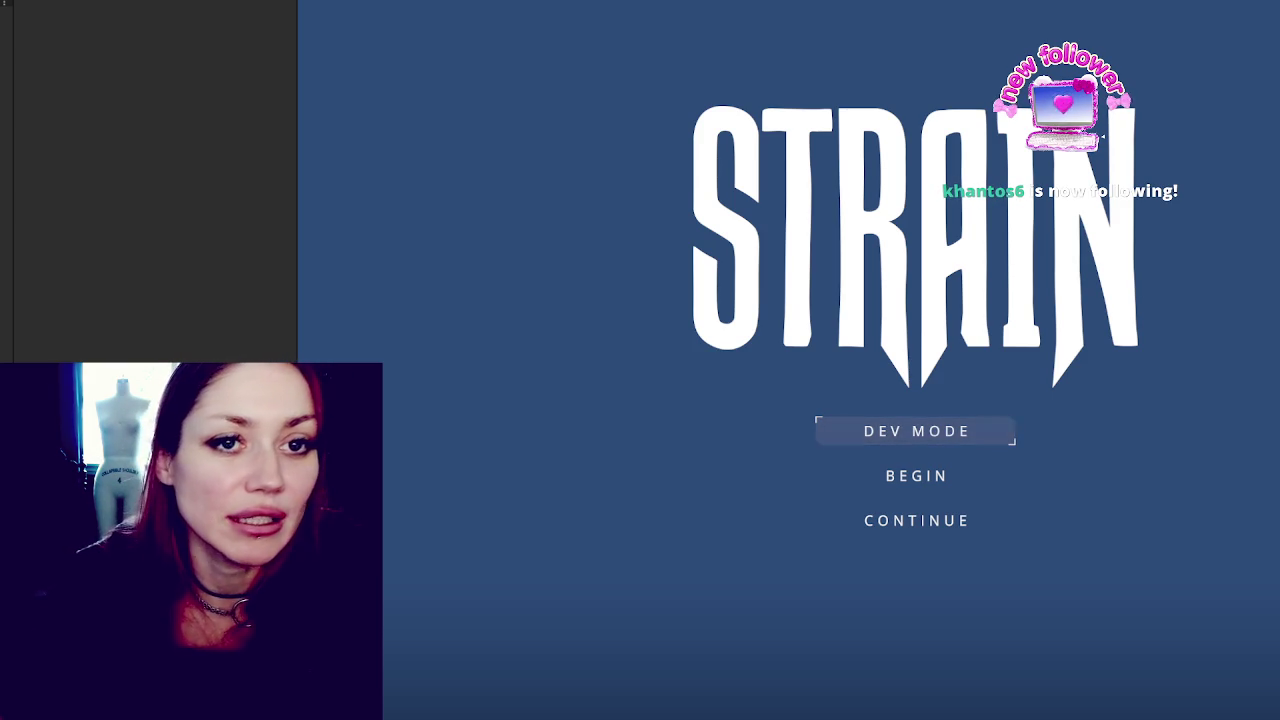
# Widen the Game view and choose CONTINUE to load the saved night courtyard.
pyautogui.moveTo(300, 223); pyautogui.dragTo(111, 222)
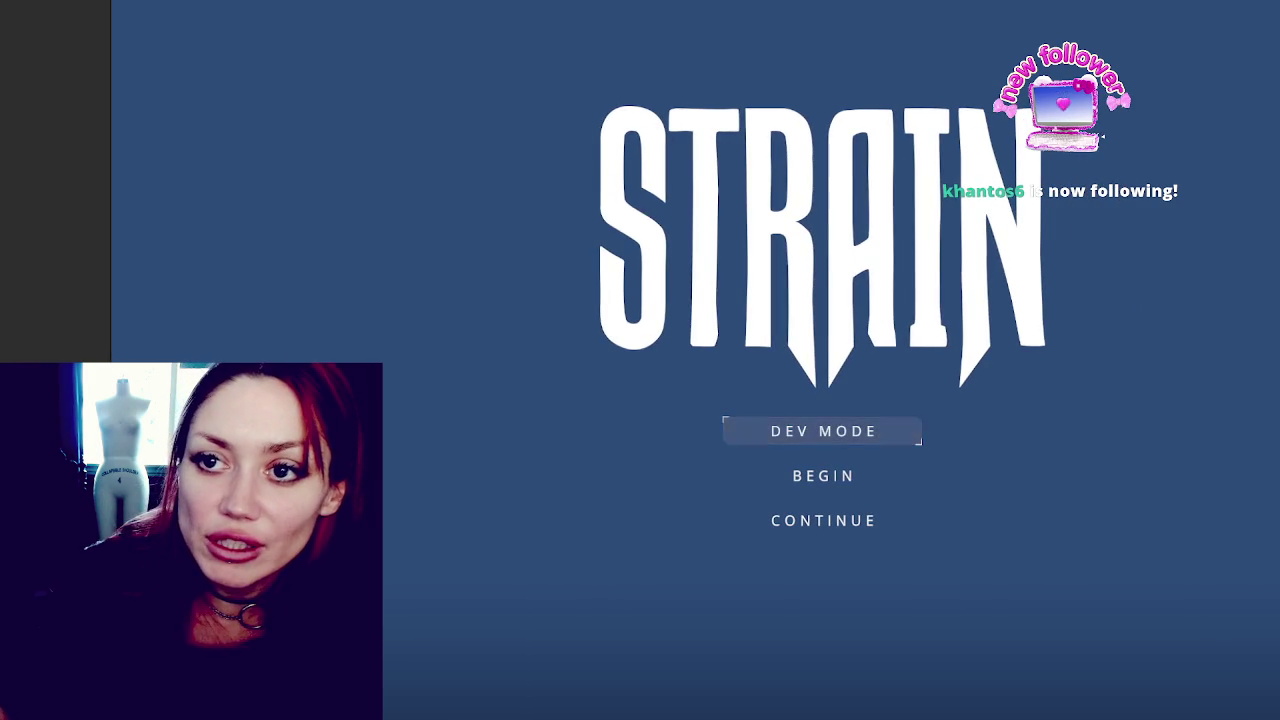
pyautogui.moveTo(110, 80)
pyautogui.mouseDown()
pyautogui.moveTo(52, 80)
pyautogui.moveTo(83, 75)
pyautogui.mouseUp()
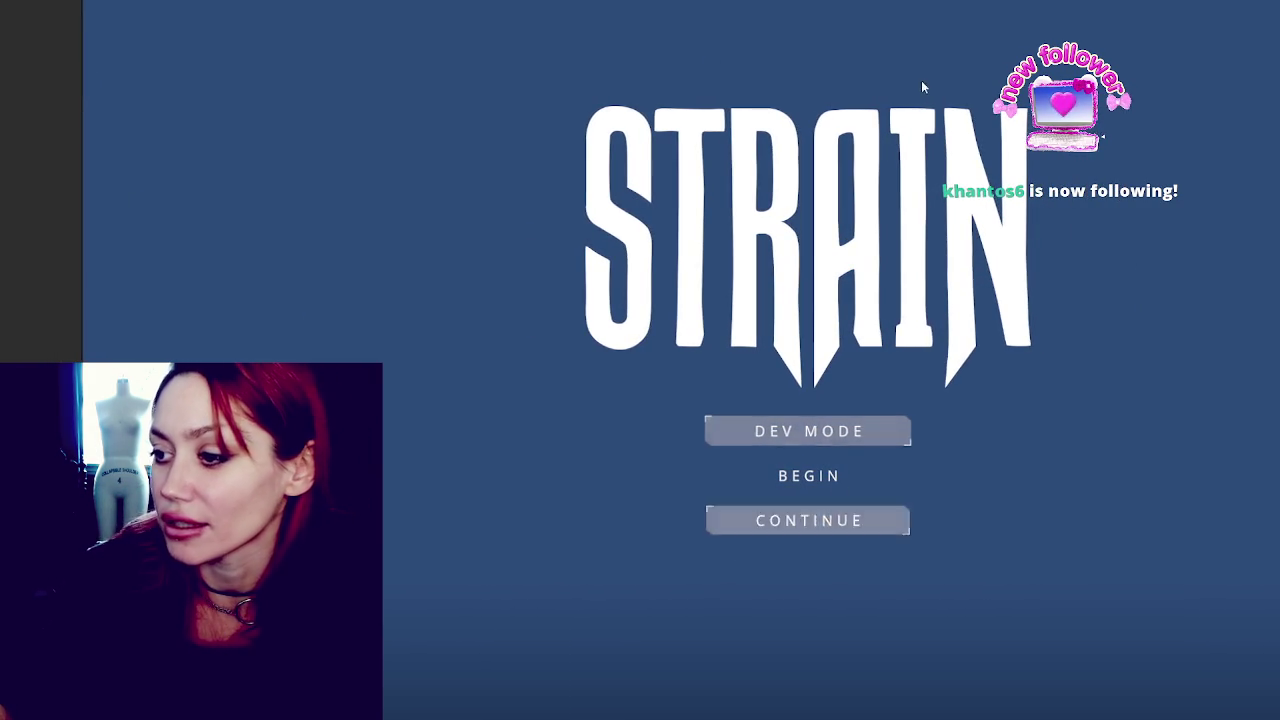
pyautogui.click(829, 530)
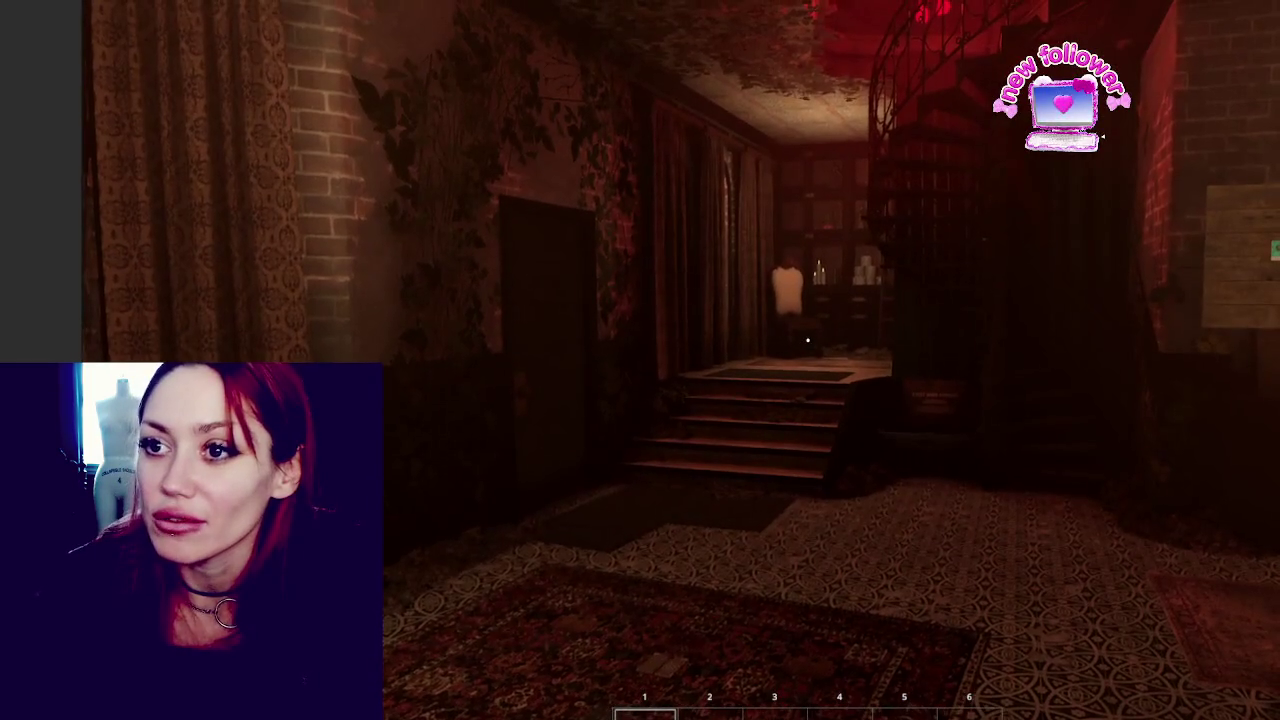
# Toggle the free debug camera and stats menu, then walk forward toward the stairs.
pyautogui.press('Tab')
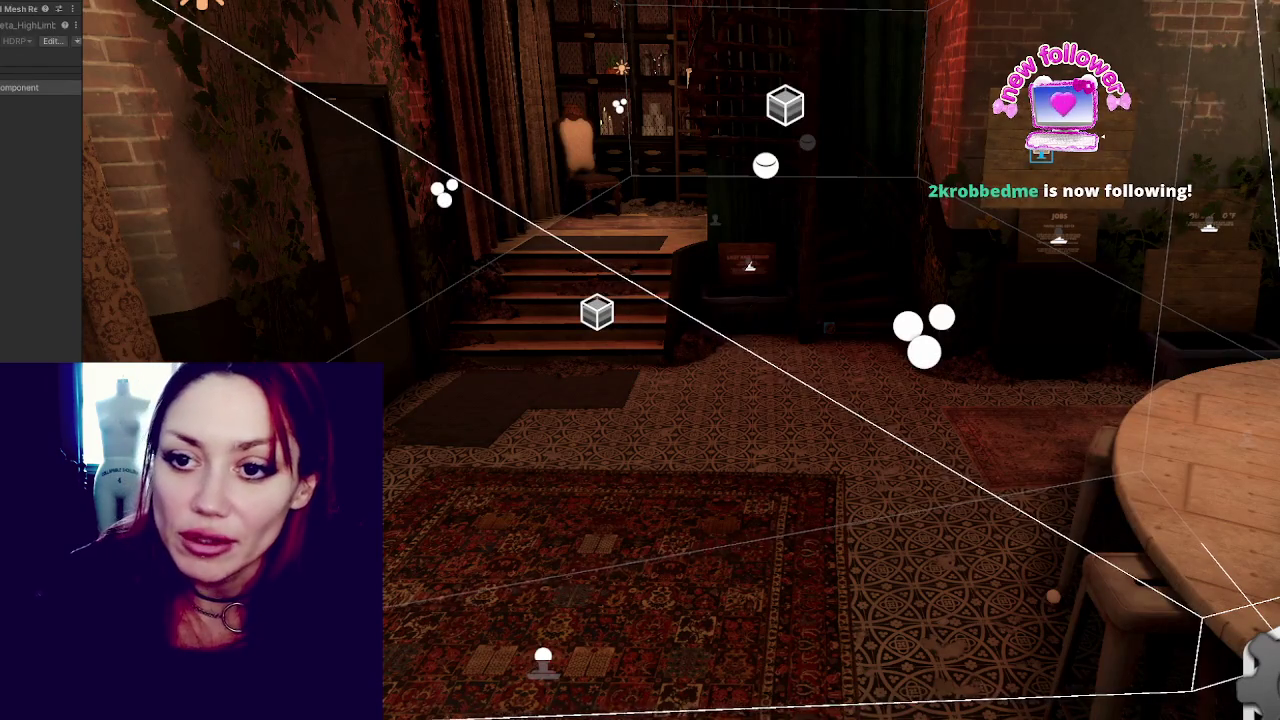
pyautogui.press('Tab')
pyautogui.press('Escape')
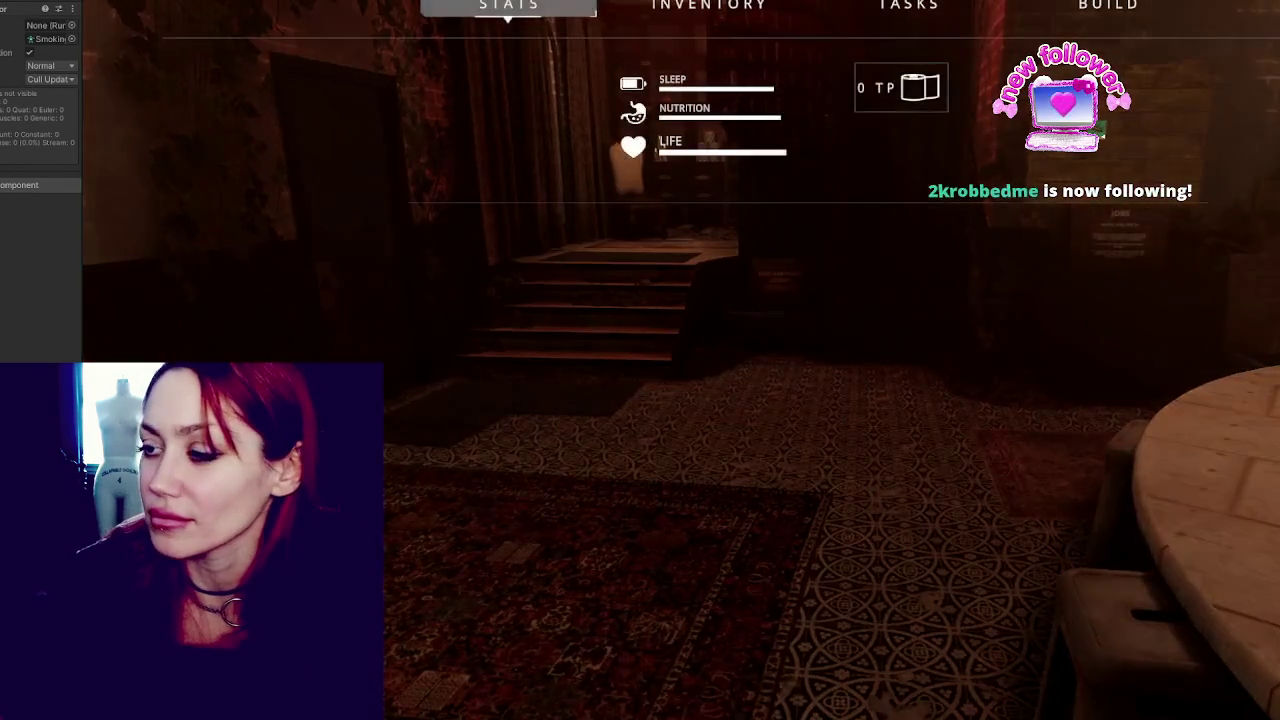
pyautogui.press('Escape')
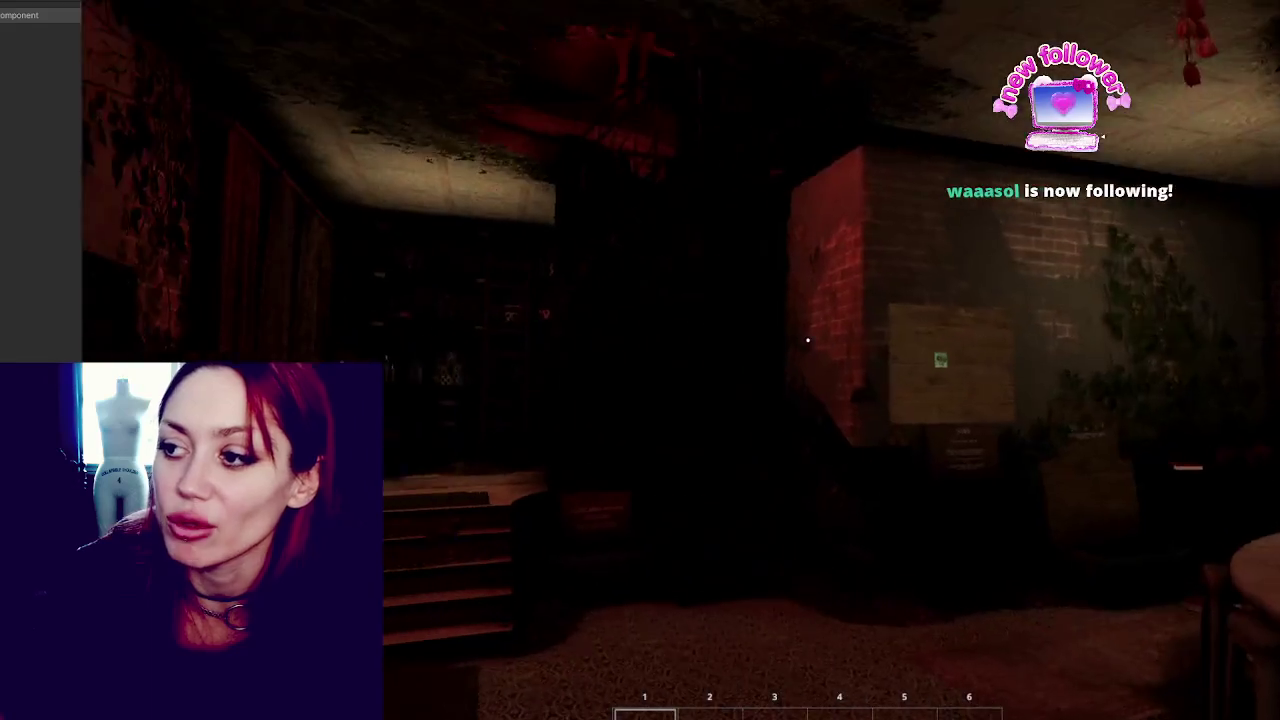
pyautogui.press('w')
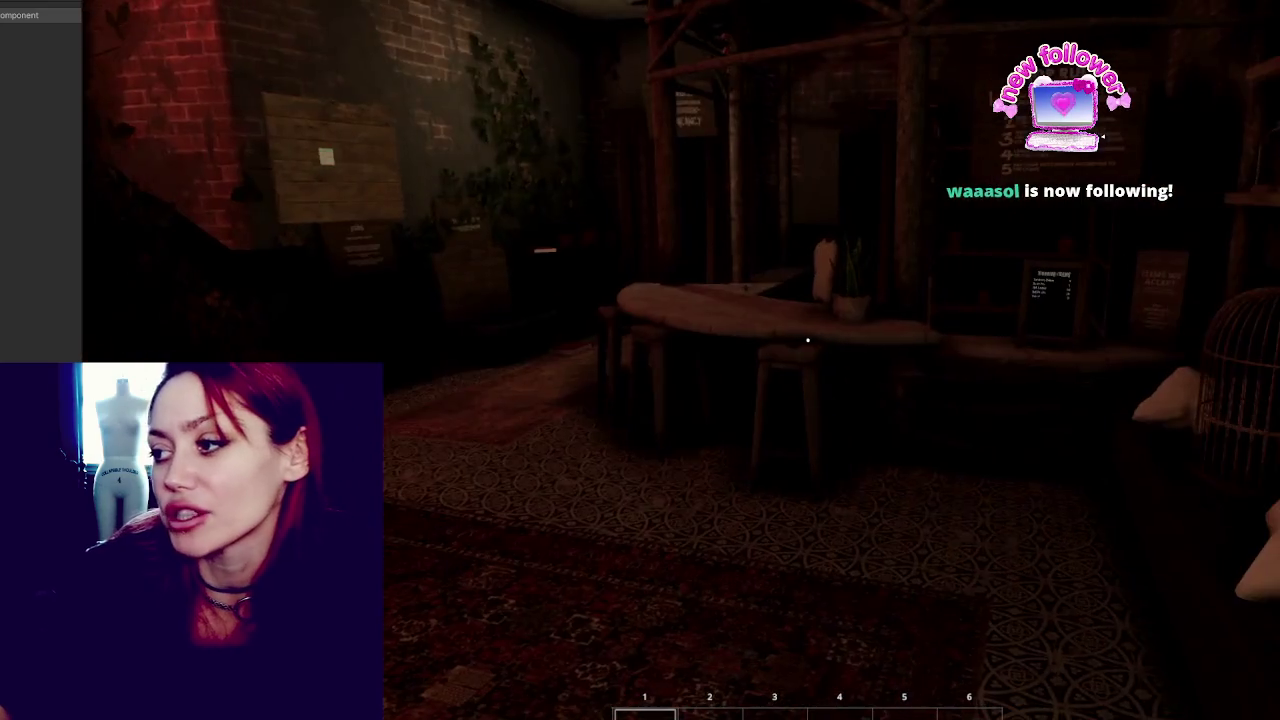
pyautogui.moveTo(807, 341)
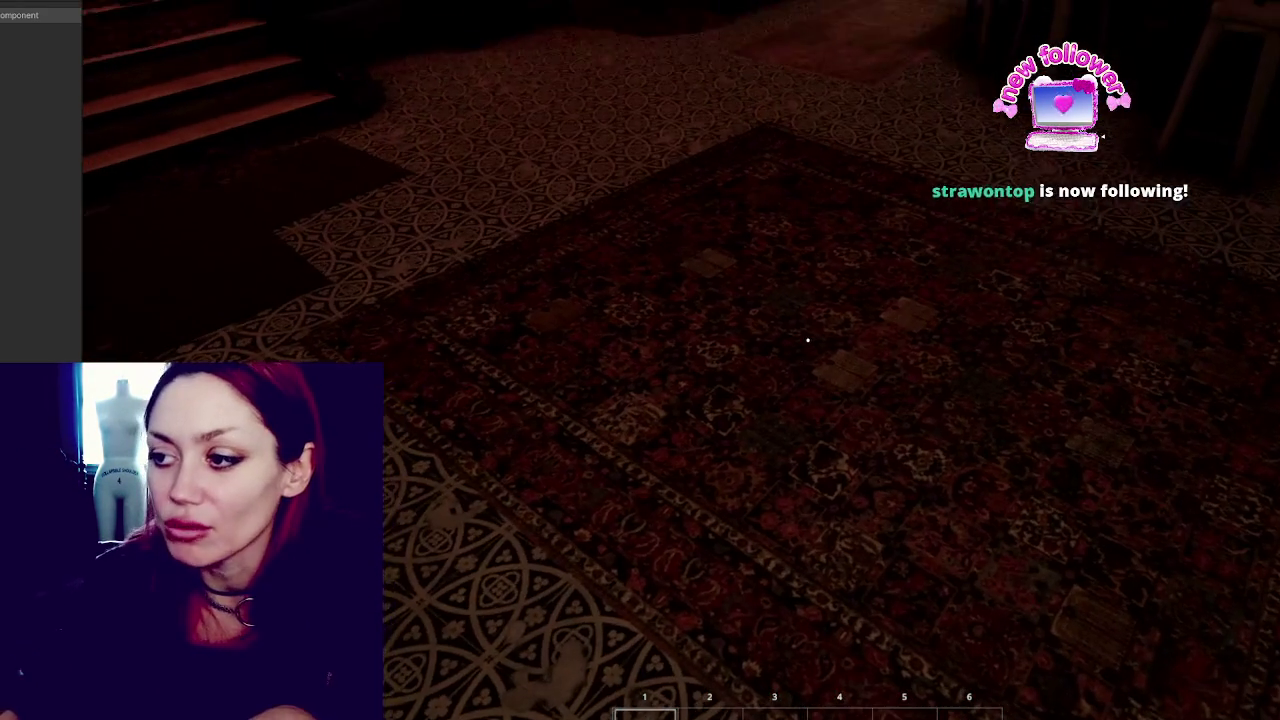
# Check the Sleep, Nutrition and Life stats, switch to free camera and try saving with Ctrl+S.
pyautogui.press('Tab')
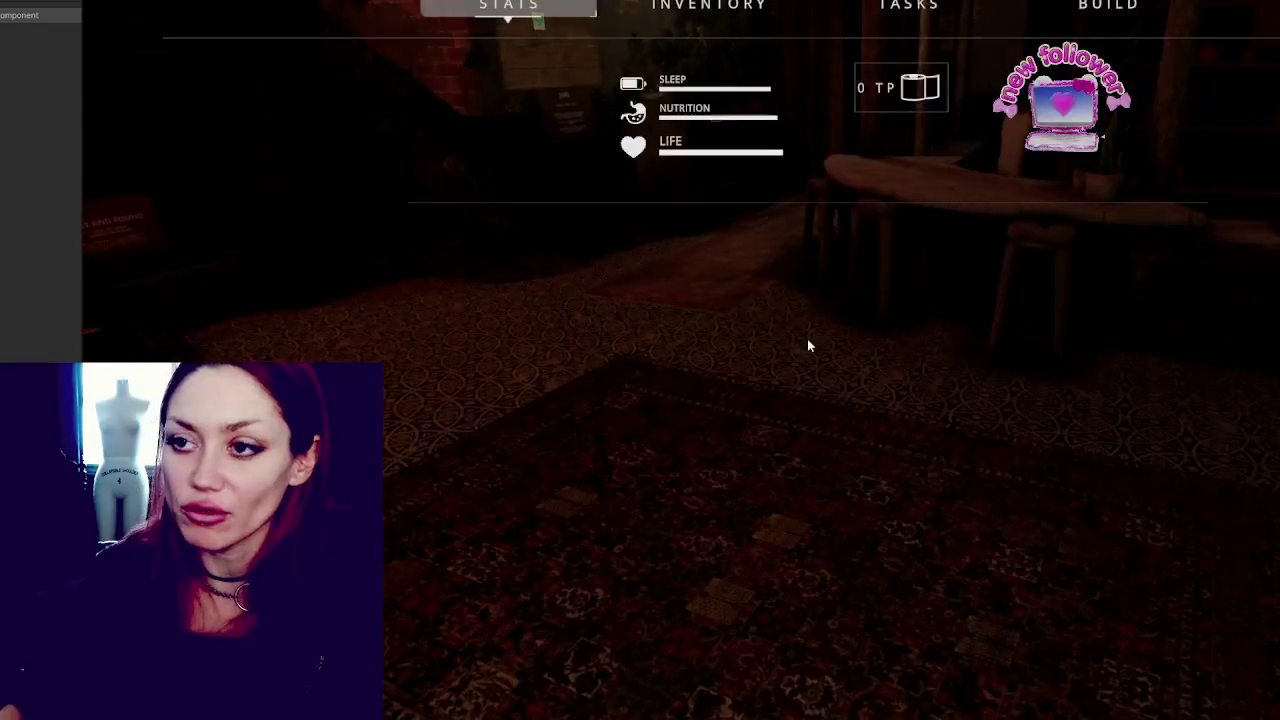
pyautogui.press('Tab')
pyautogui.press('Tab')
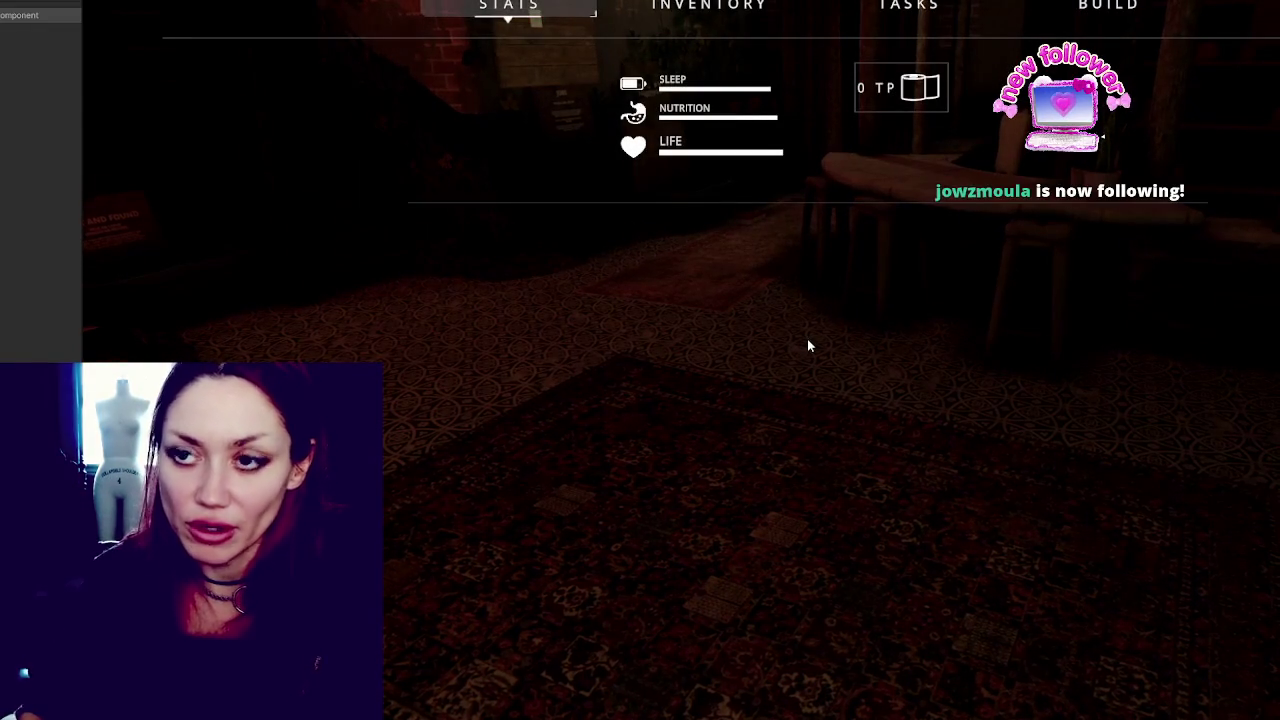
pyautogui.press('Tab')
pyautogui.press('Tab')
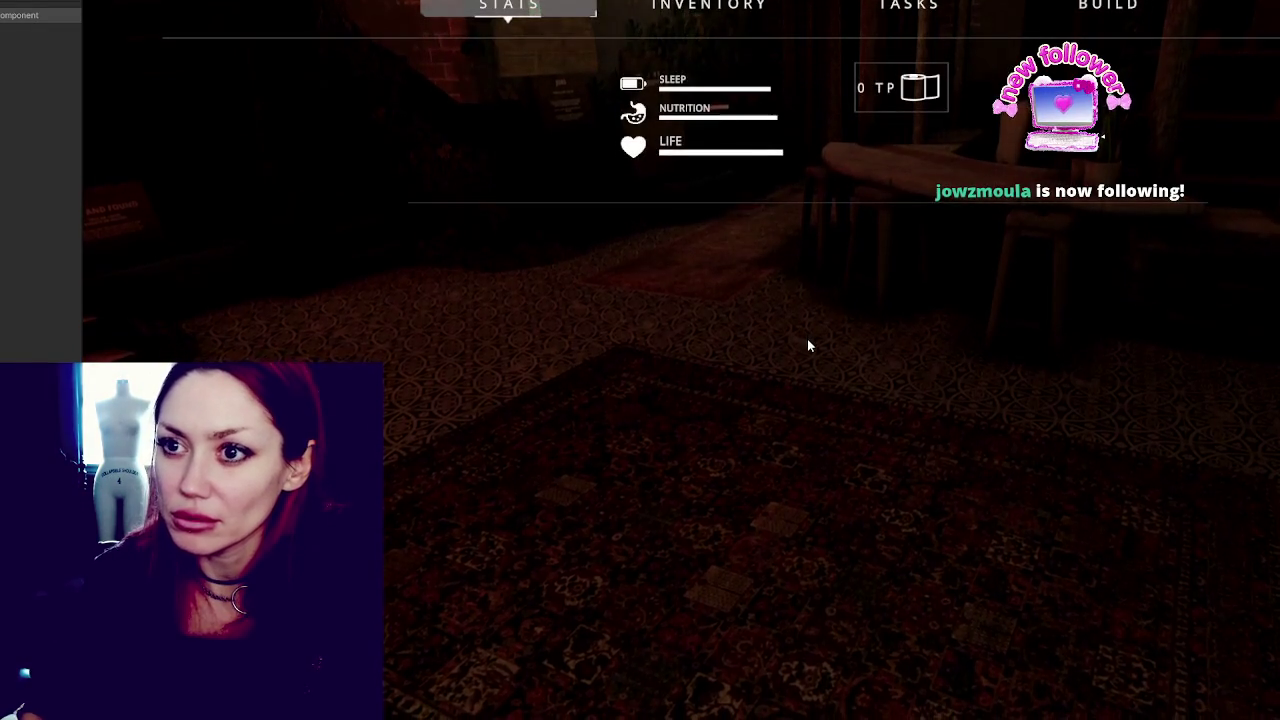
pyautogui.press('Tab')
pyautogui.press('Tab')
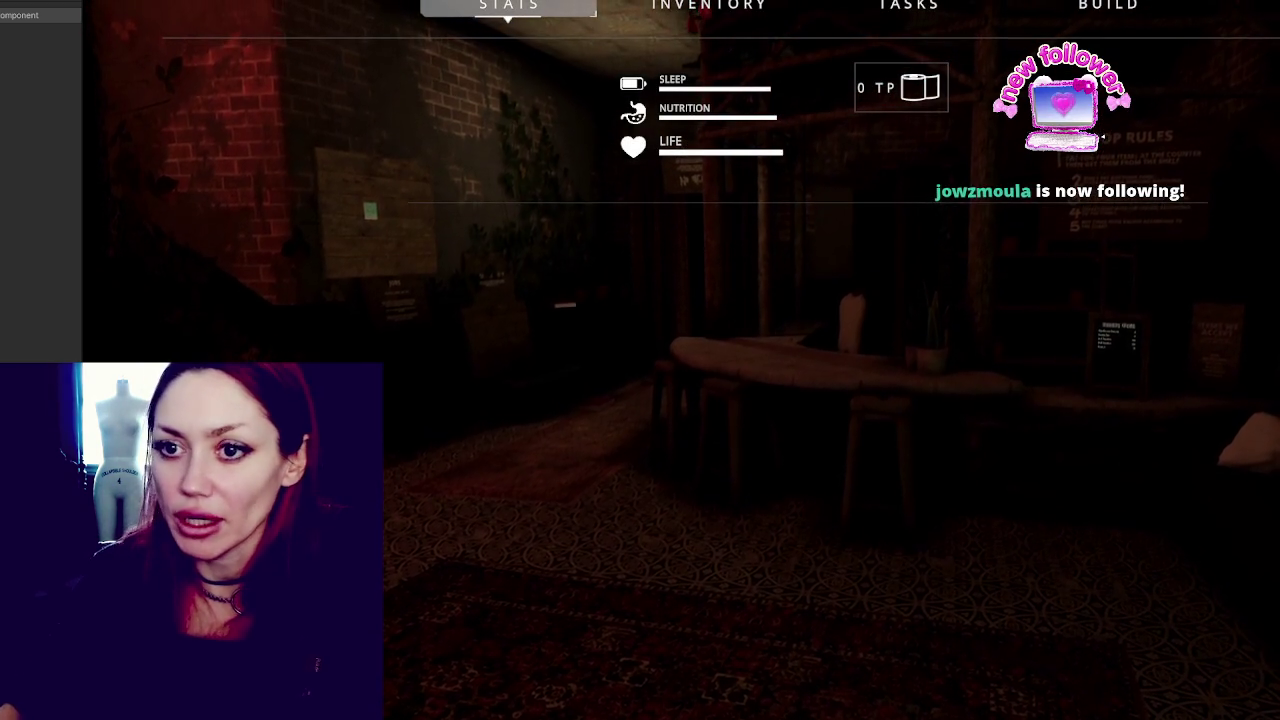
pyautogui.press('Escape')
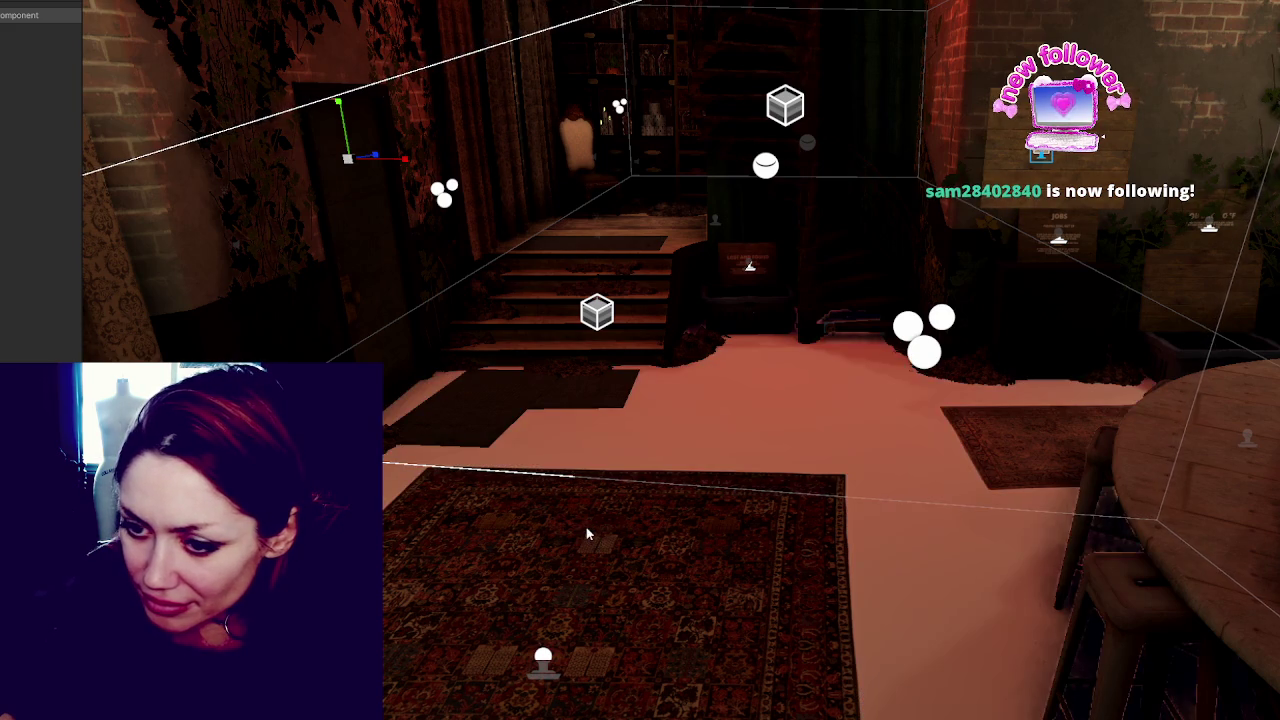
pyautogui.hotkey('ctrl', 's')
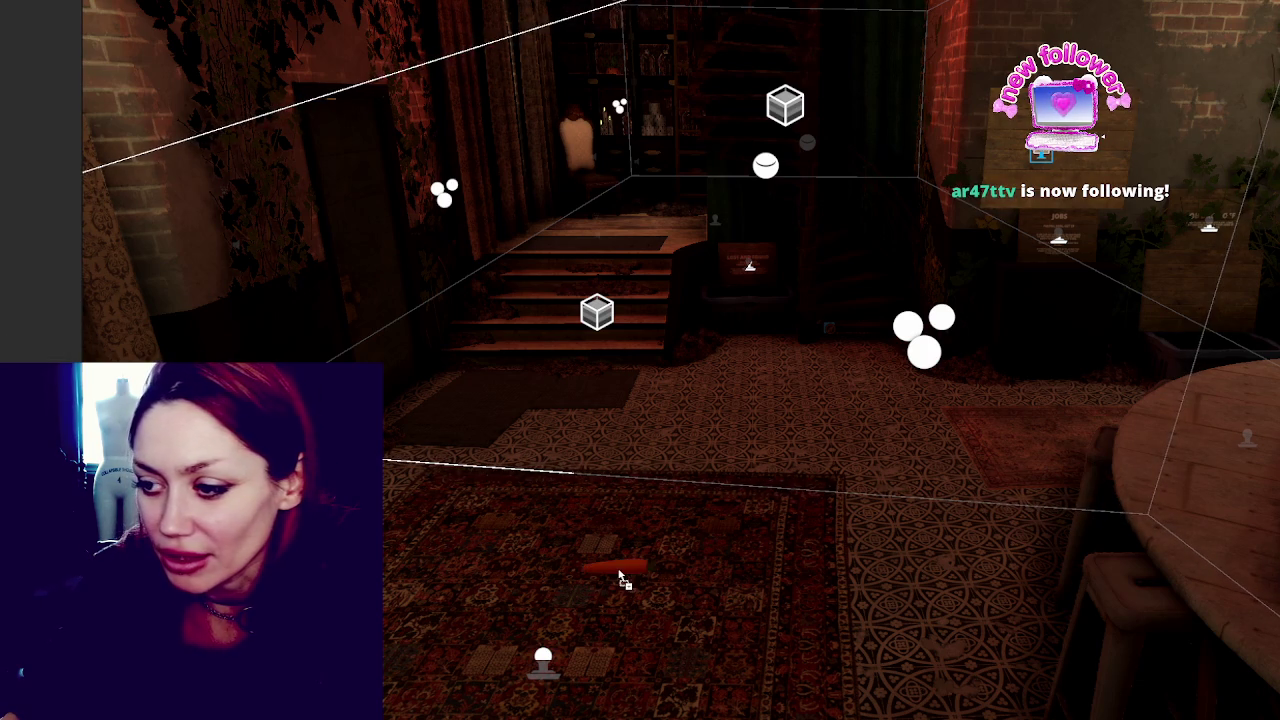
# Select the carrot lying on the rug to view its components in the Inspector.
pyautogui.click(617, 570)
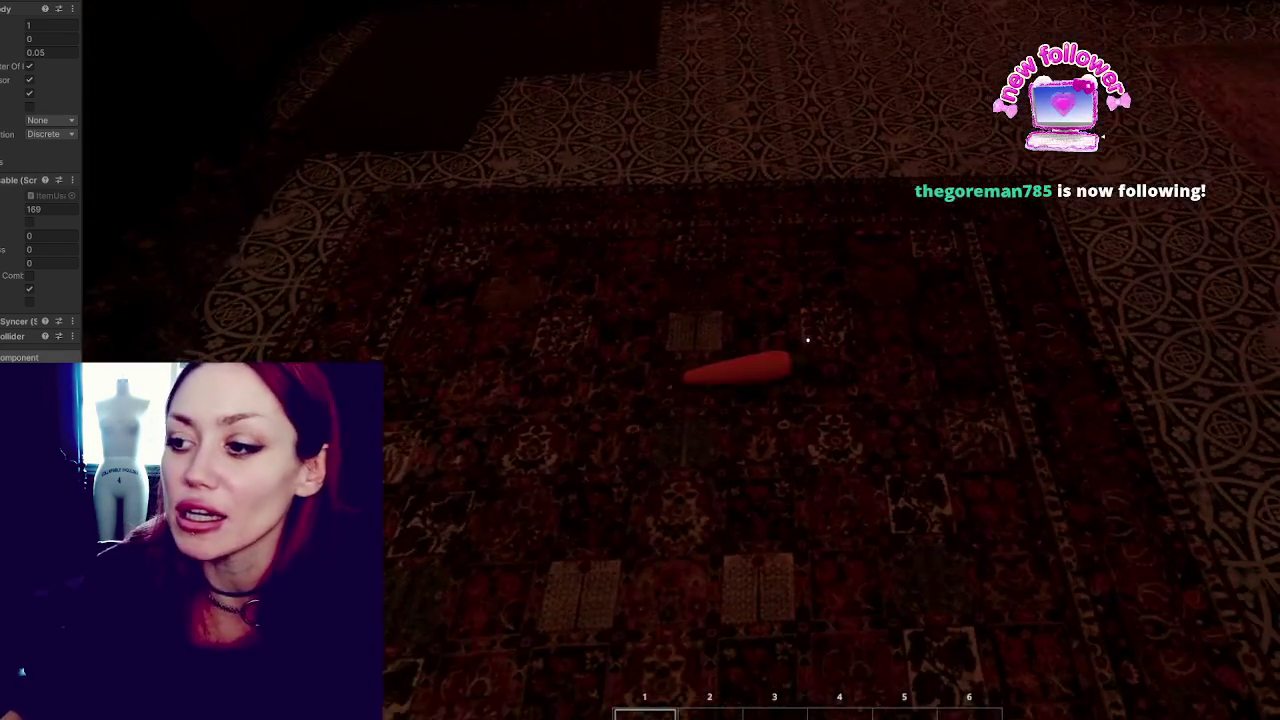
# Pick up and drop the carrot on the rug twice.
pyautogui.click(808, 340)
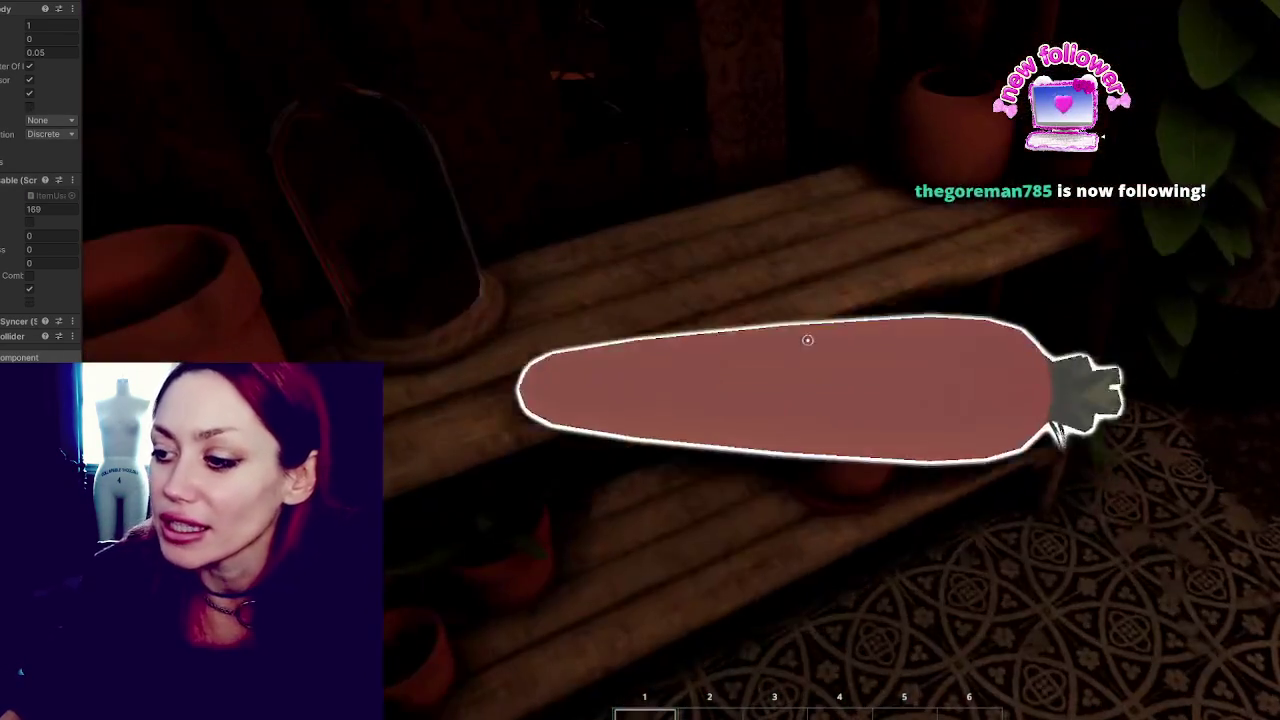
pyautogui.click(808, 340)
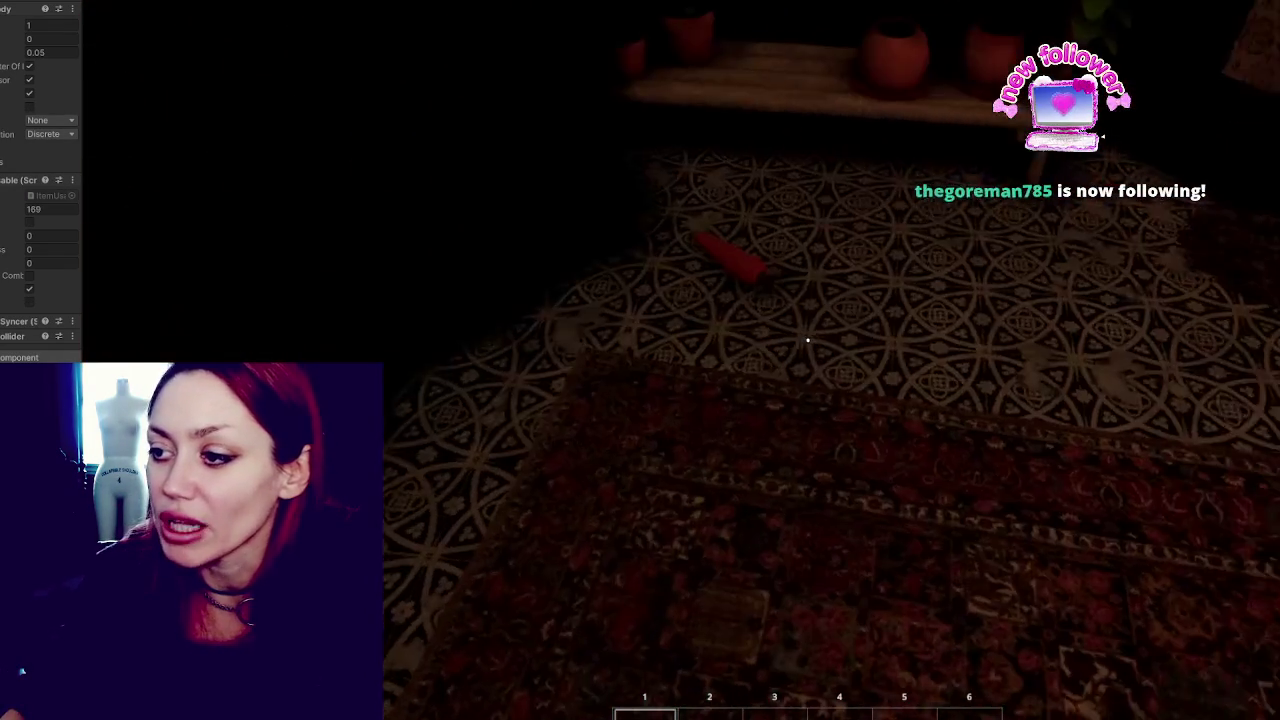
pyautogui.click(808, 340)
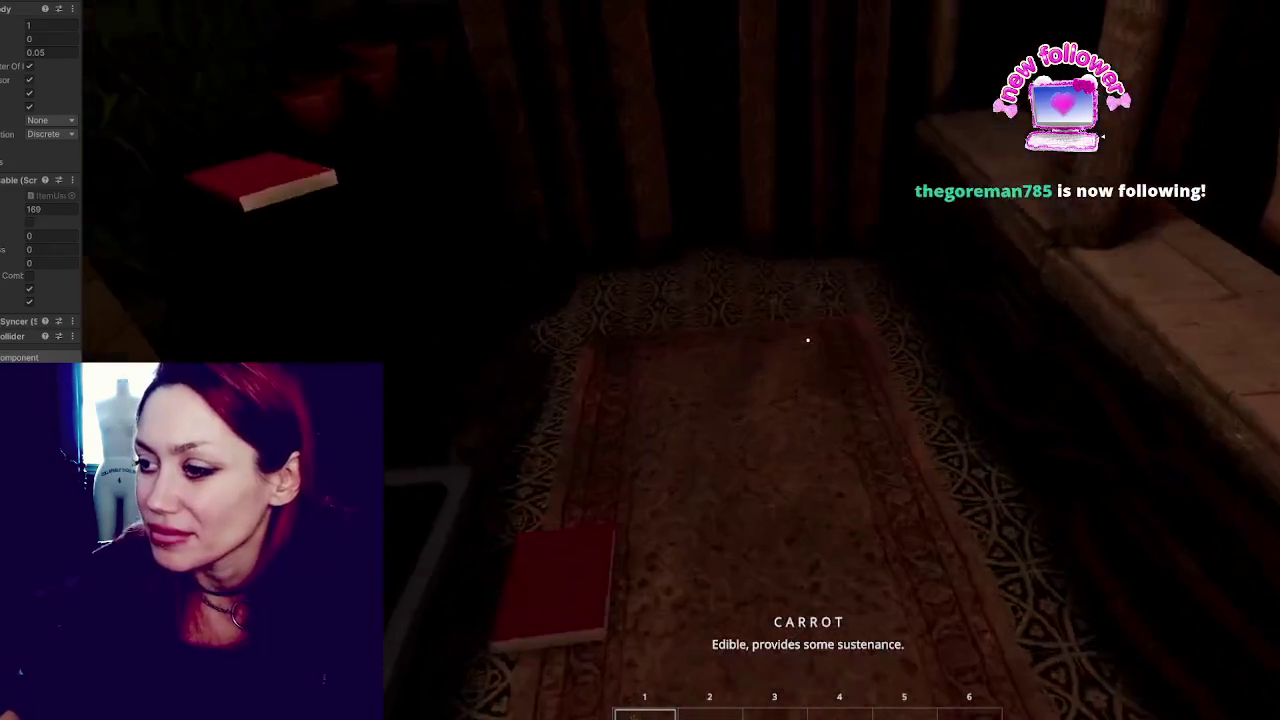
pyautogui.click(808, 340)
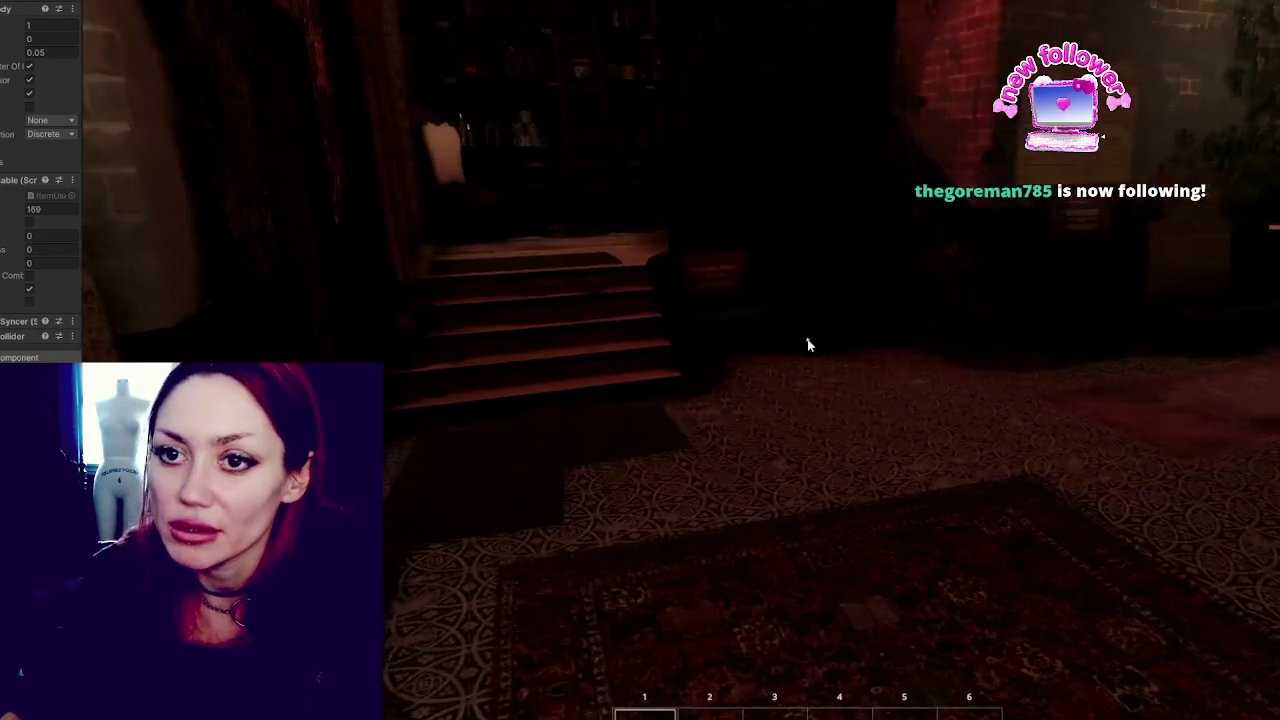
# Open and close the stats overlay, then walk up the stairs into the next room.
pyautogui.press('Tab')
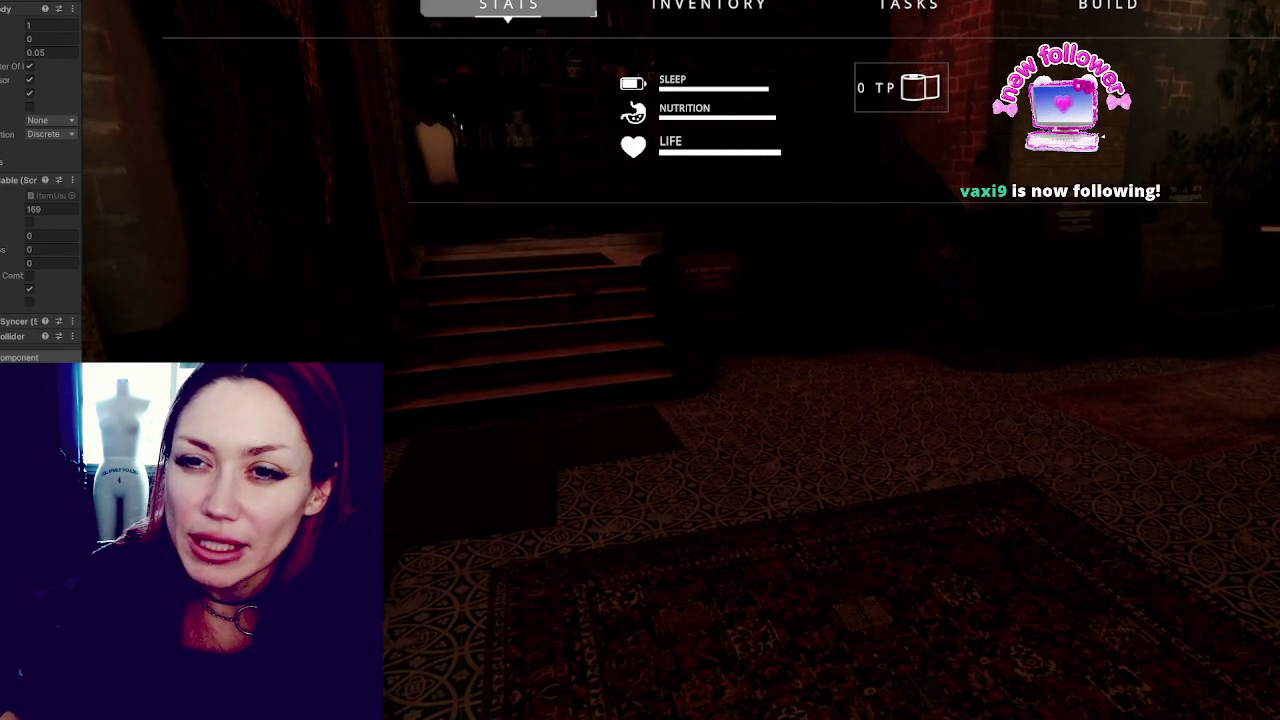
pyautogui.press('Tab')
pyautogui.press('w')
pyautogui.press('w')
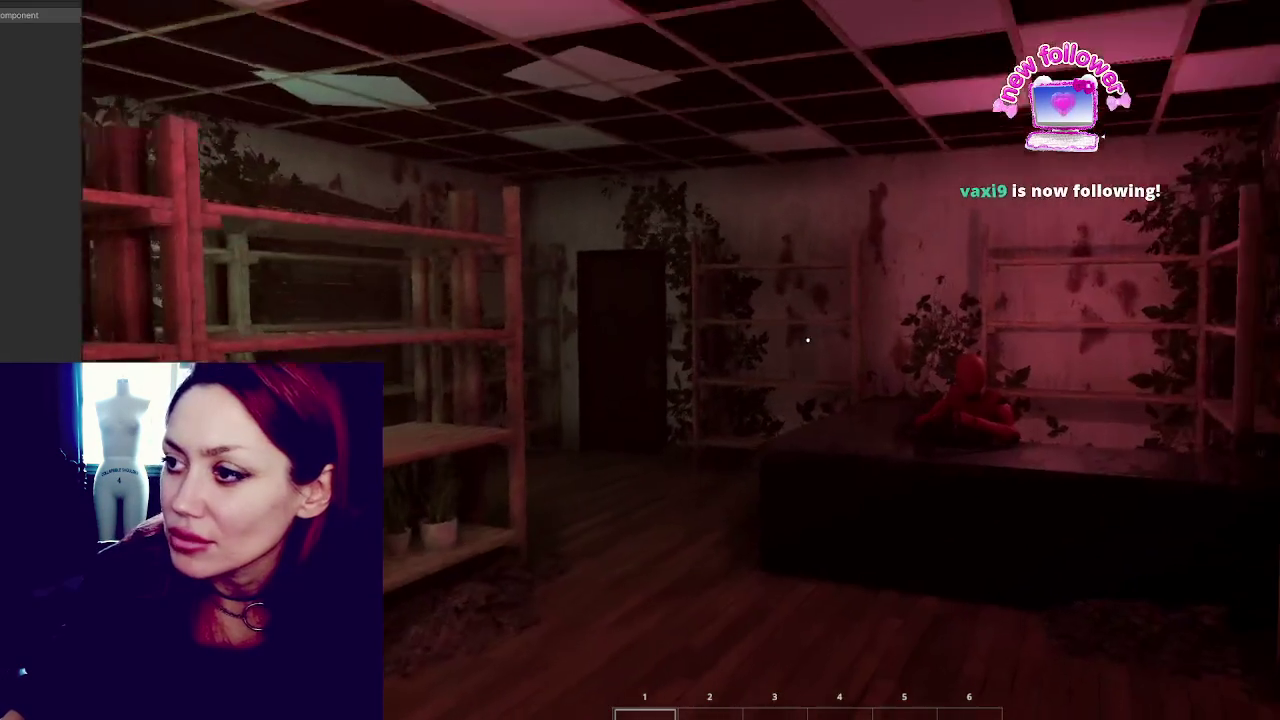
# Walk to the red mannequin's table, select hotbar slot 2, and approach the shelves beside it.
pyautogui.press('w')
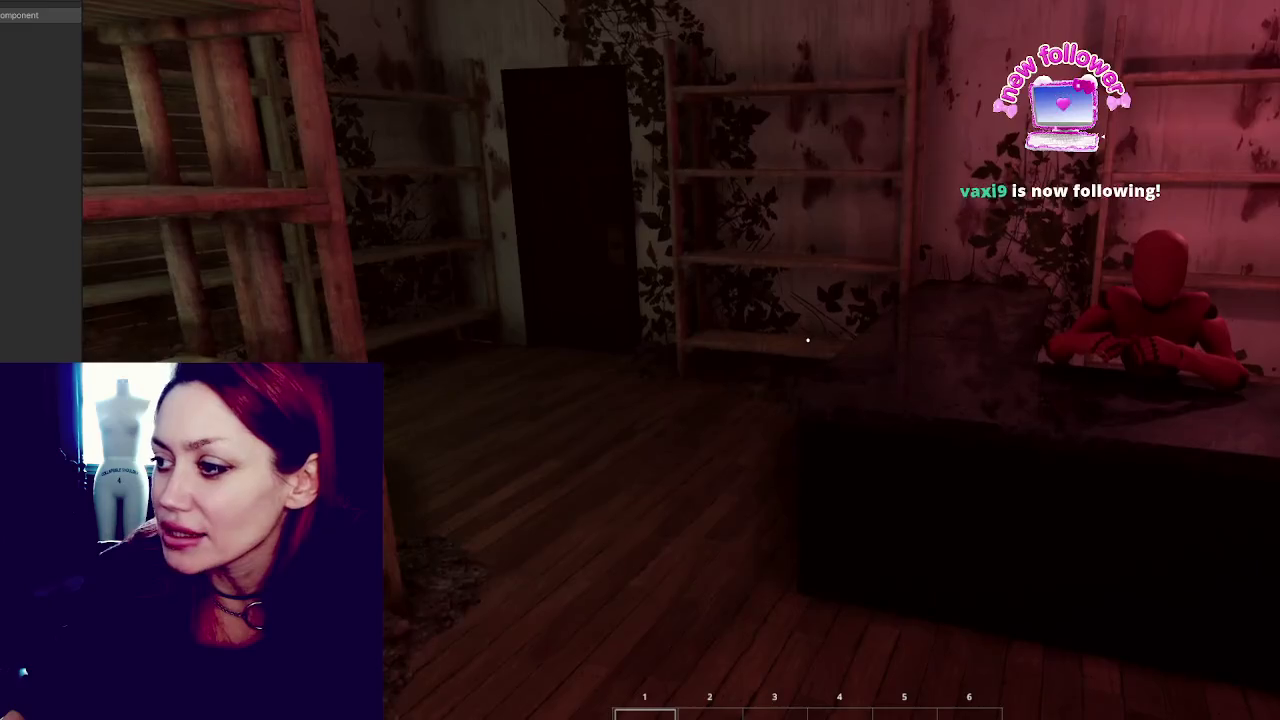
pyautogui.press('2')
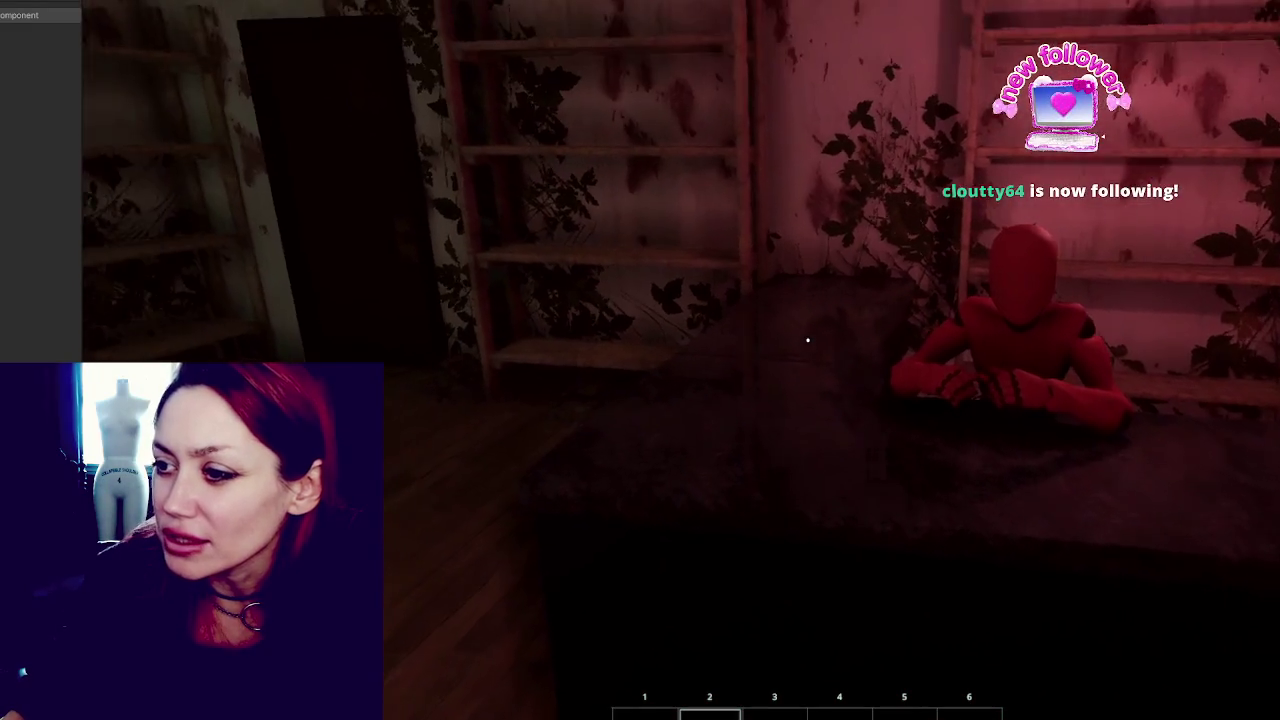
pyautogui.press('w')
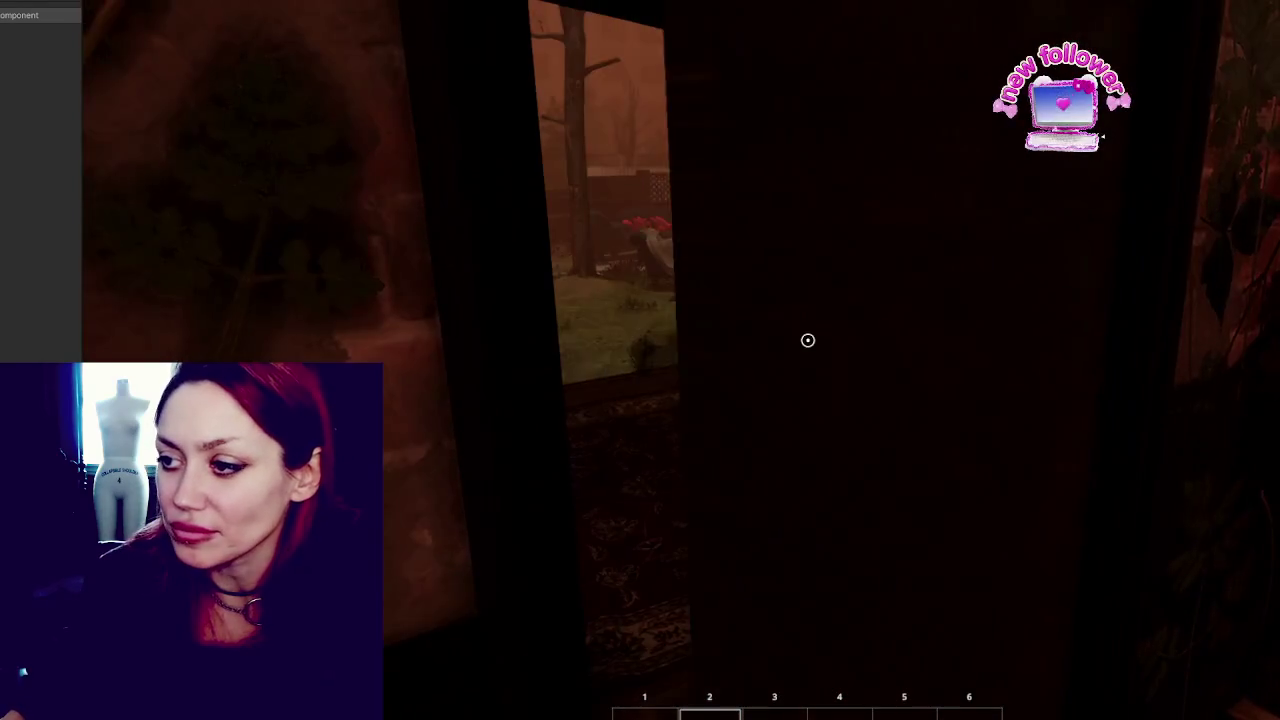
# Walk out the doorway along the checkered path to the fire pit, briefly toggling the stats overlay.
pyautogui.press('w')
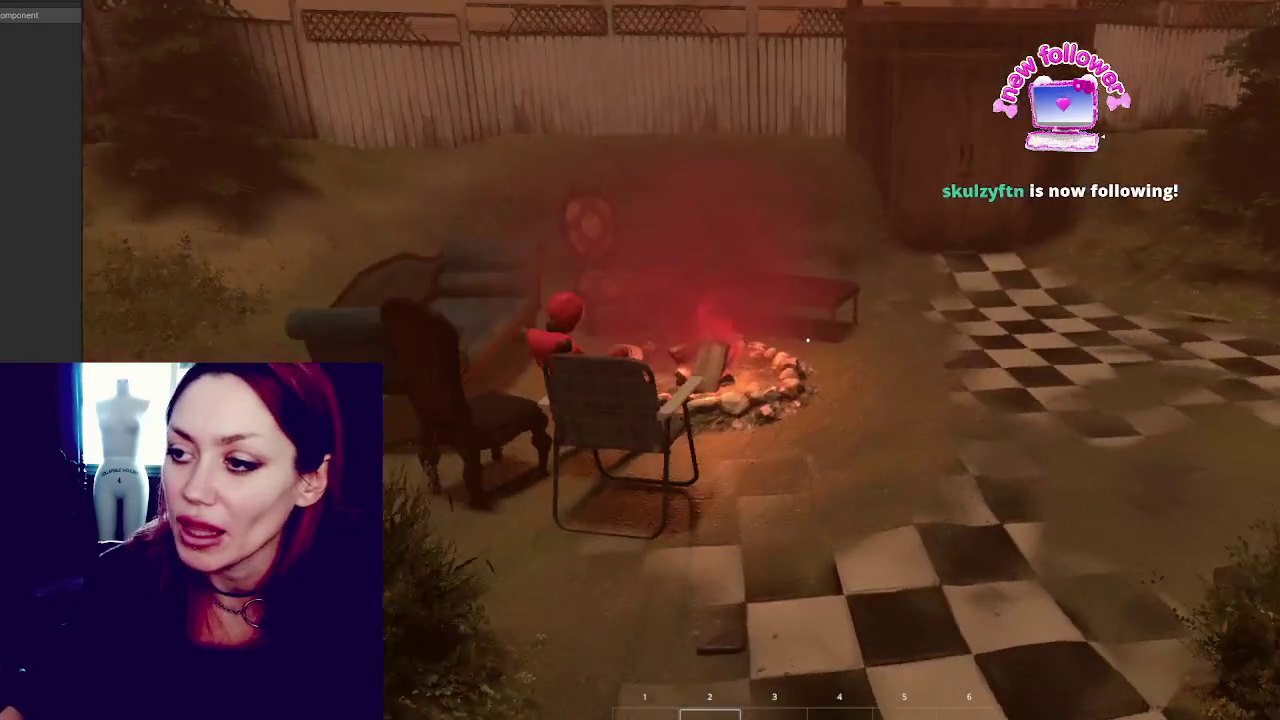
pyautogui.press('w')
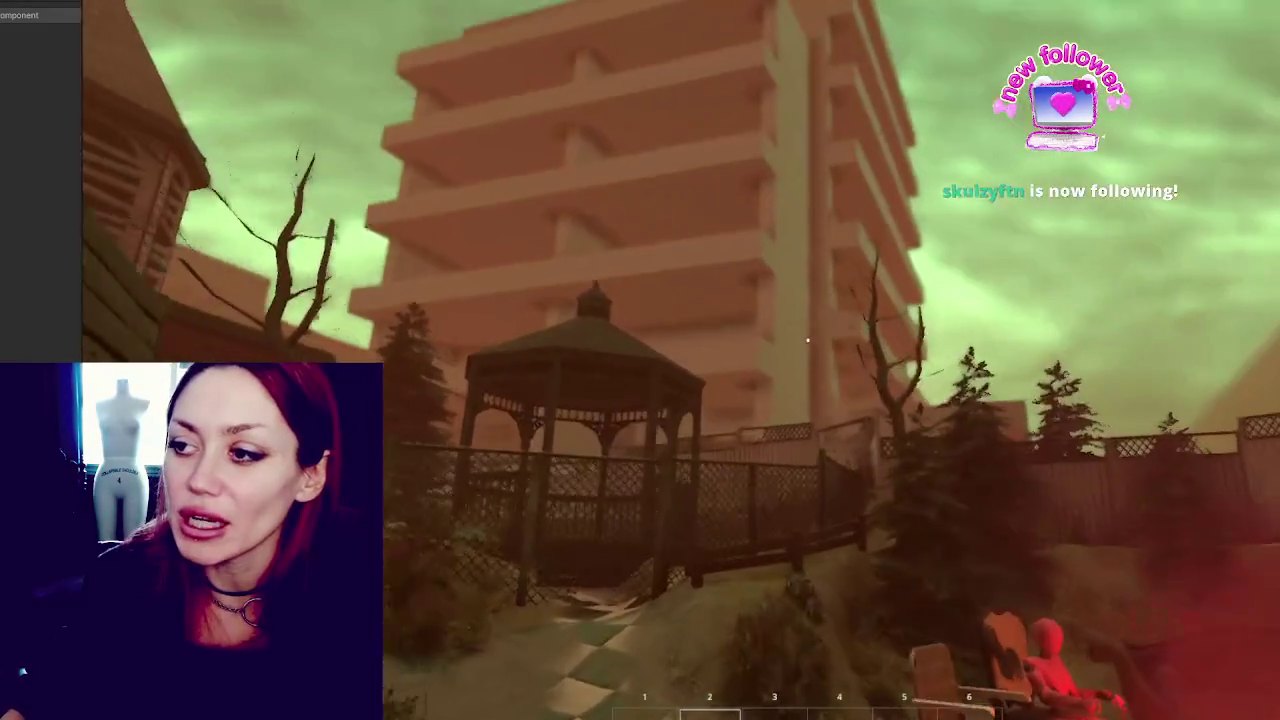
pyautogui.press('Tab')
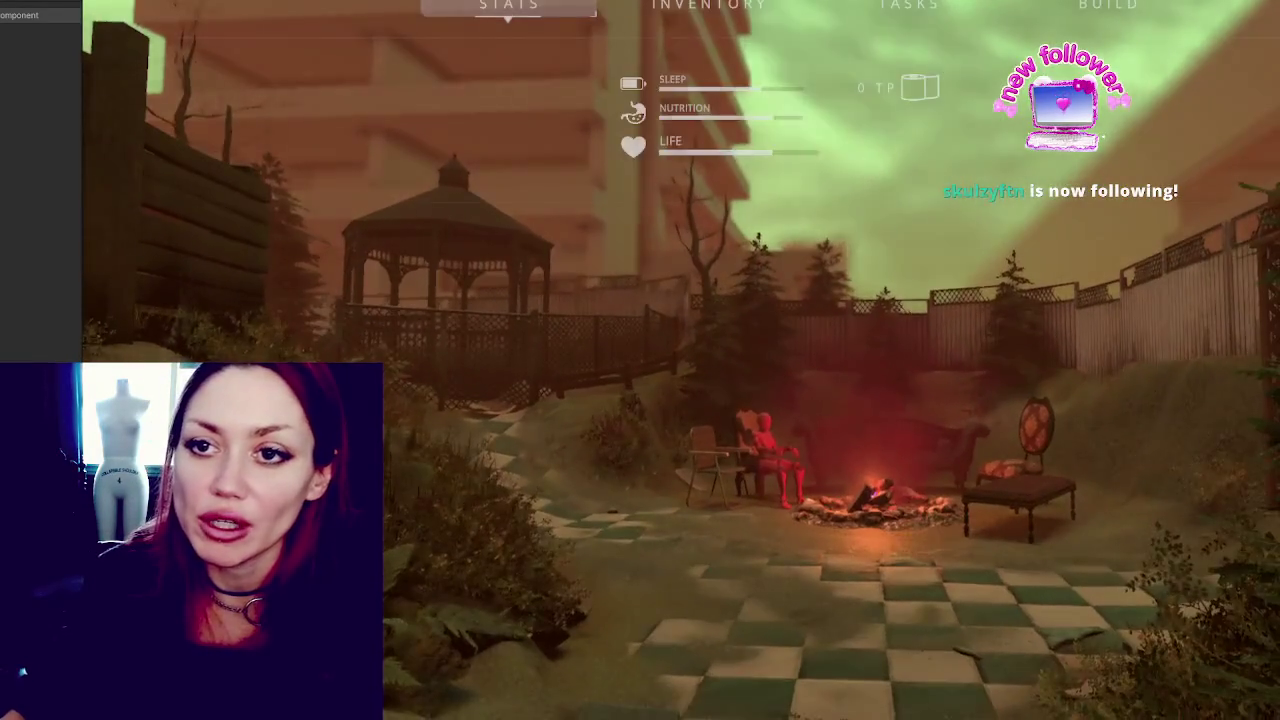
pyautogui.press('Tab')
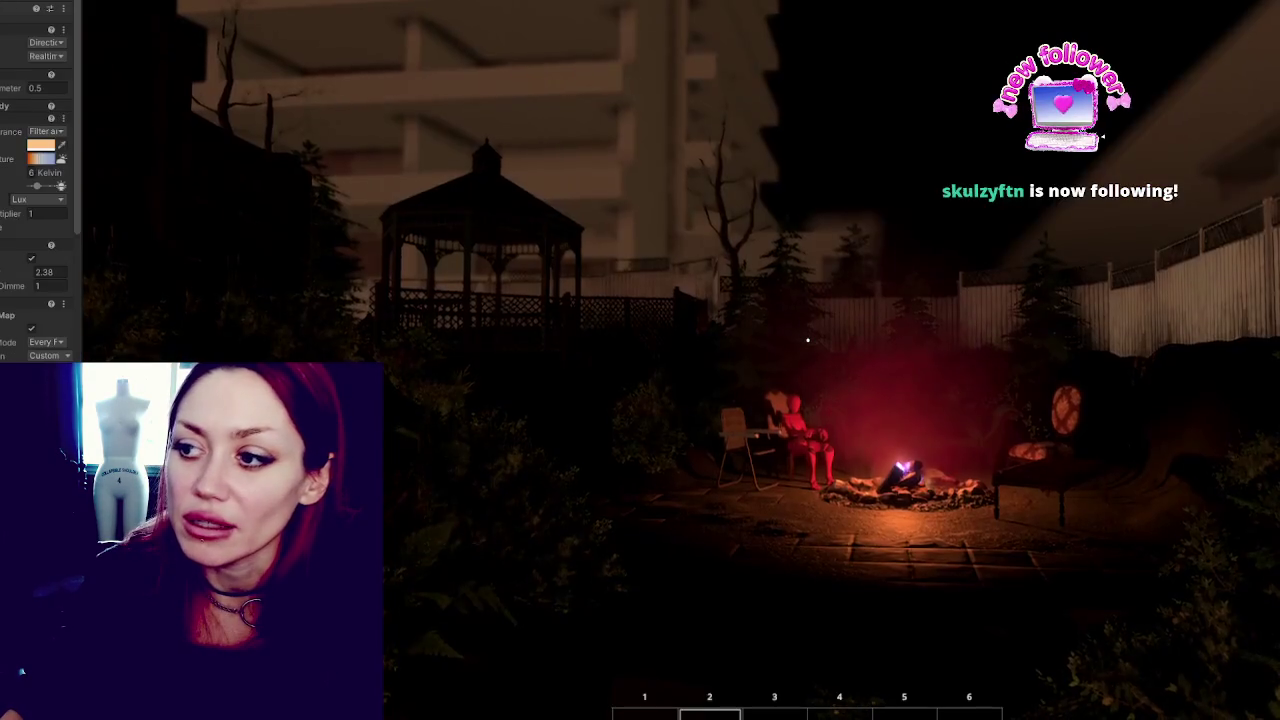
pyautogui.moveTo(808, 340)
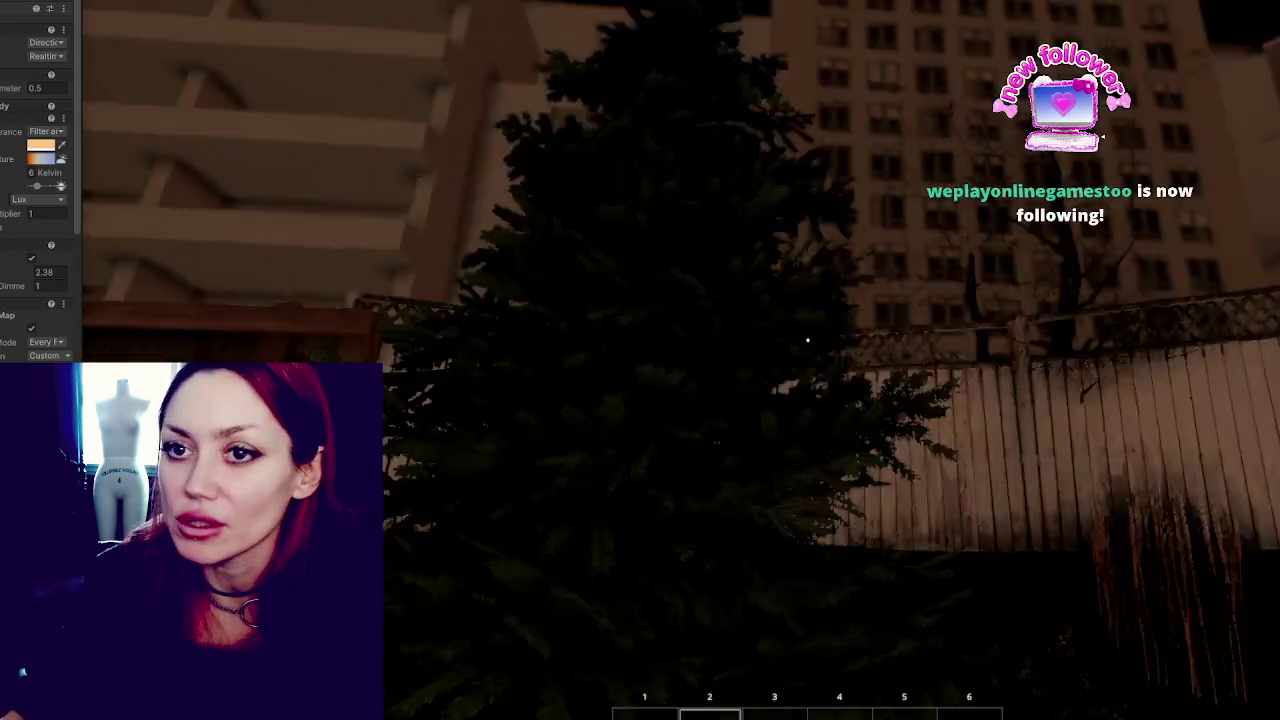
# Open the stats overlay, open and dismiss the Window menu, then reopen stats facing the gazebo.
pyautogui.press('Tab')
pyautogui.click(240, 0)
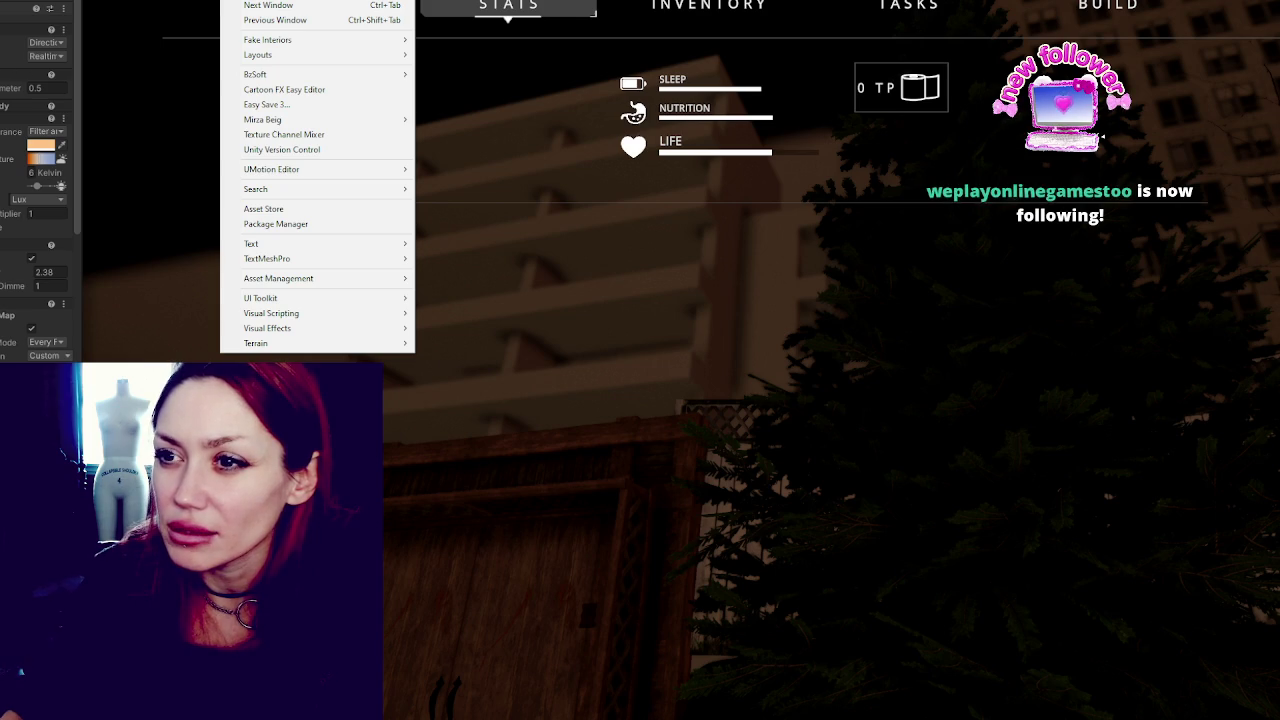
pyautogui.press('Escape')
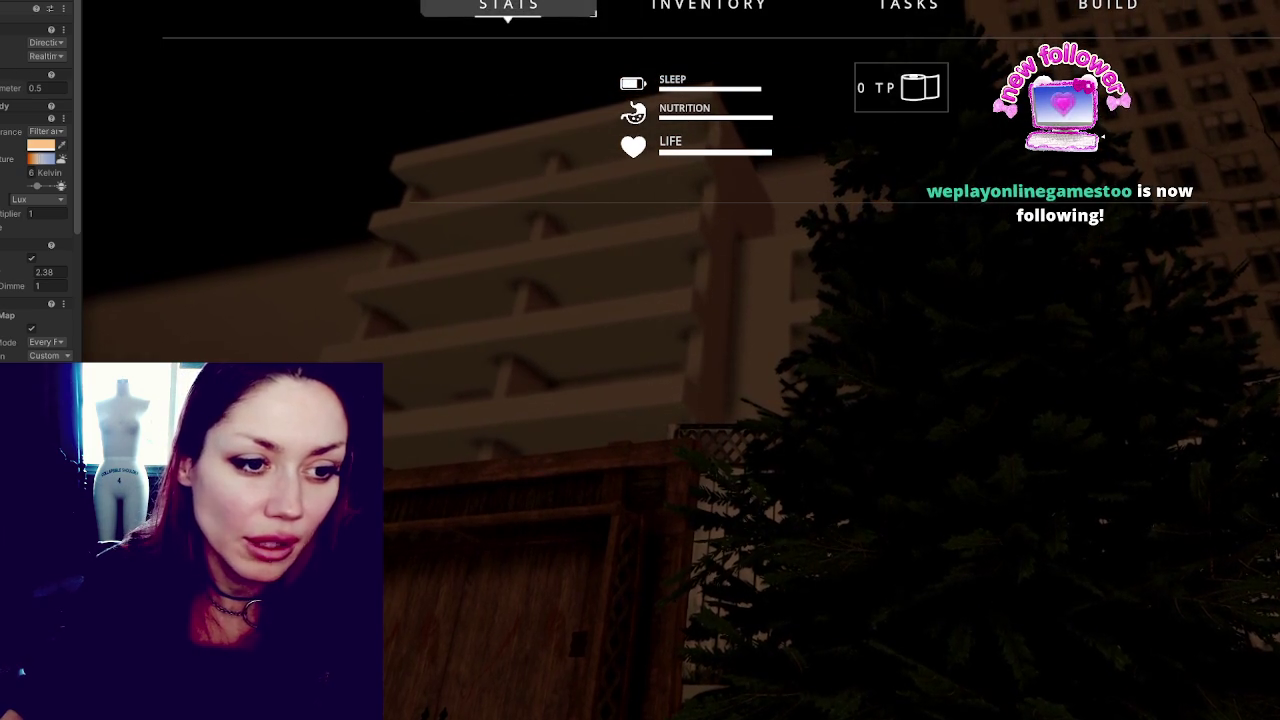
pyautogui.press('Tab')
pyautogui.moveTo(808, 340)
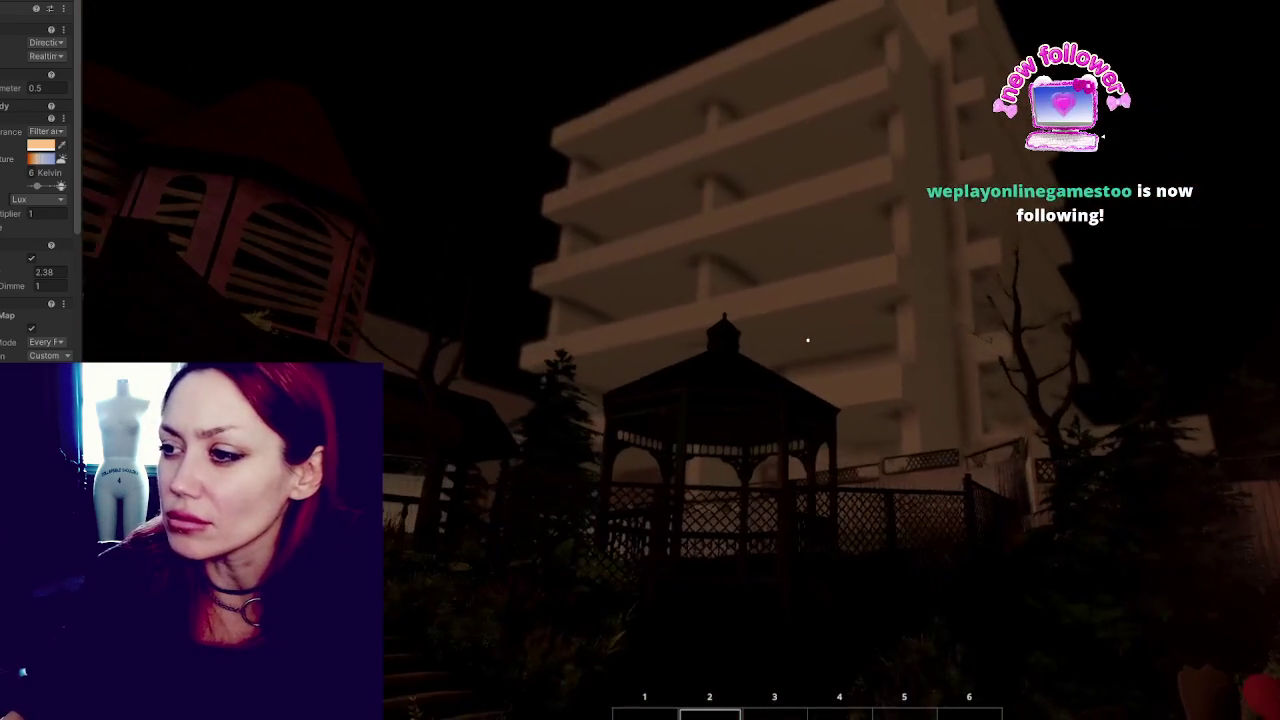
pyautogui.press('Tab')
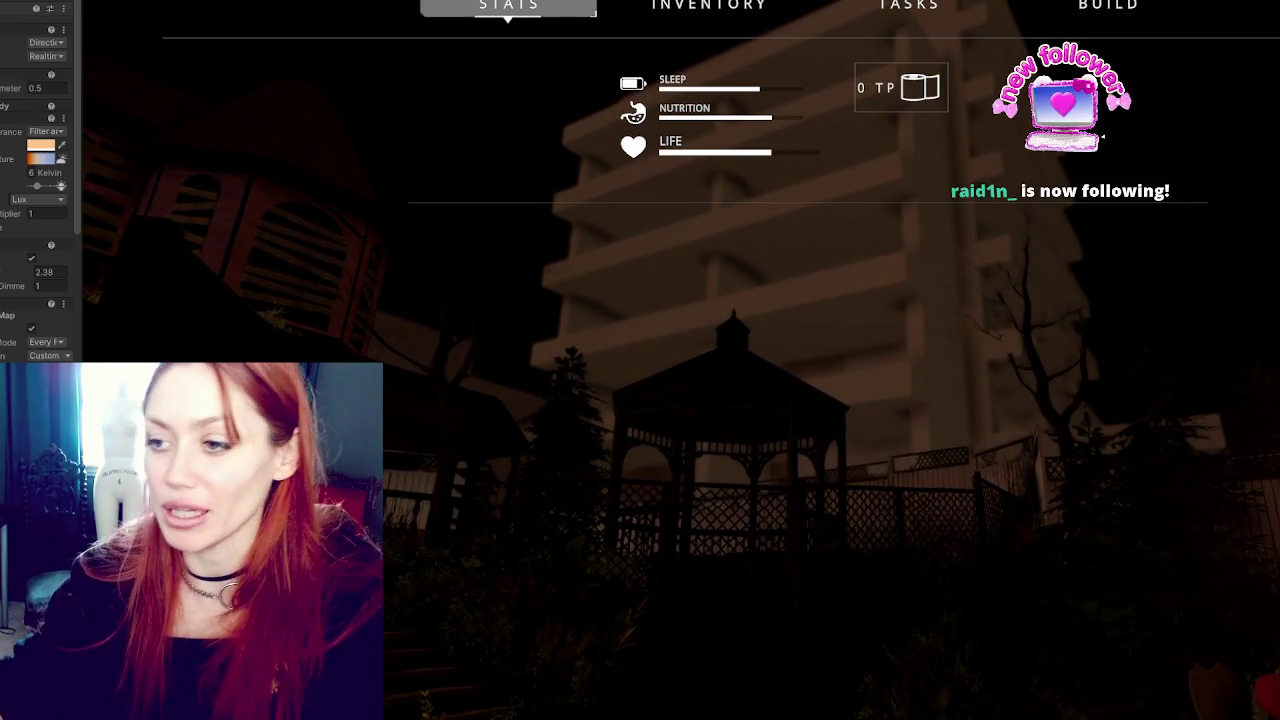
# Close the stats overlay and walk through the foliage toward the gazebo.
pyautogui.press('Tab')
pyautogui.press('w')
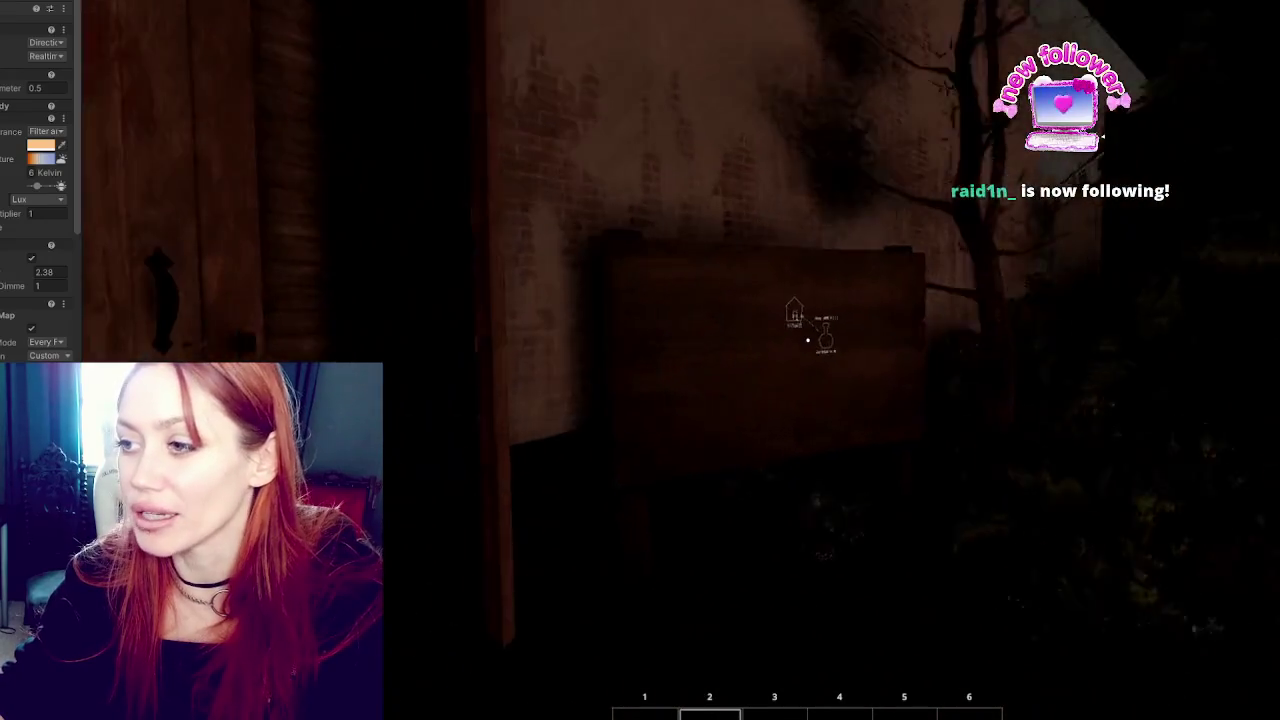
pyautogui.moveTo(808, 340)
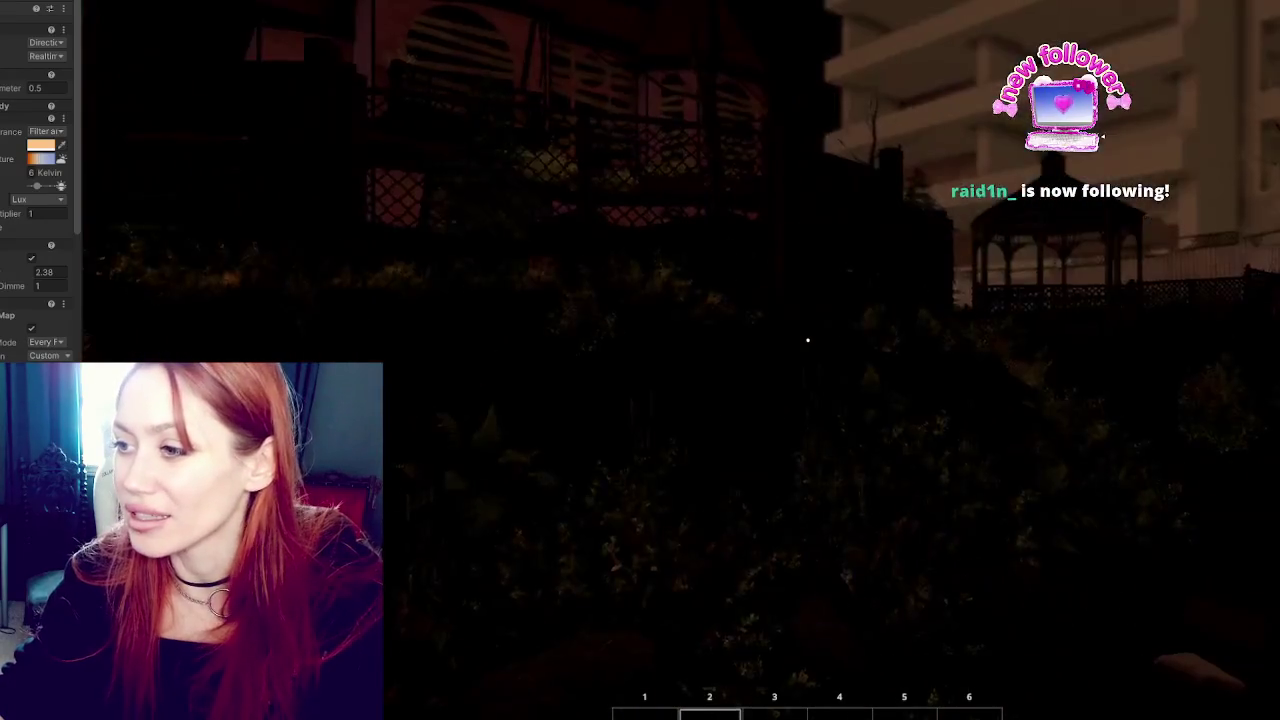
pyautogui.press('w')
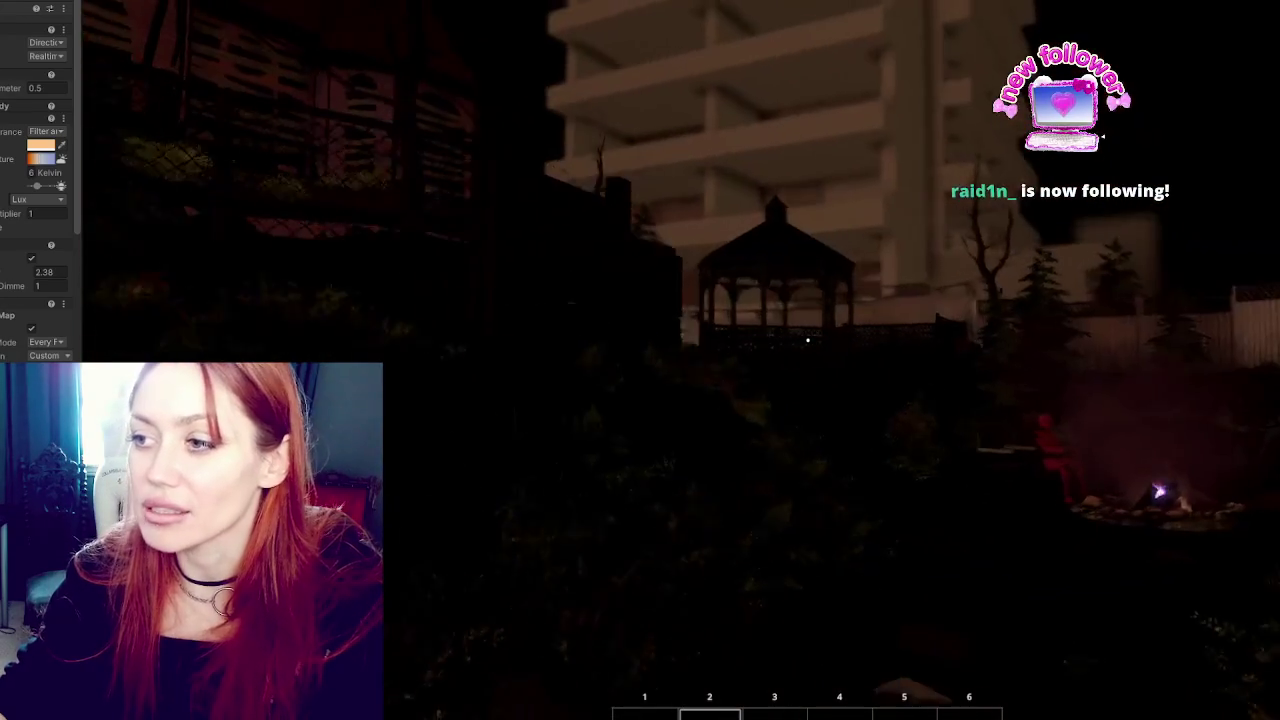
# Widen the Inspector panel to give the directional light's settings more room.
pyautogui.press('Tab')
pyautogui.moveTo(82, 243); pyautogui.dragTo(219, 254)
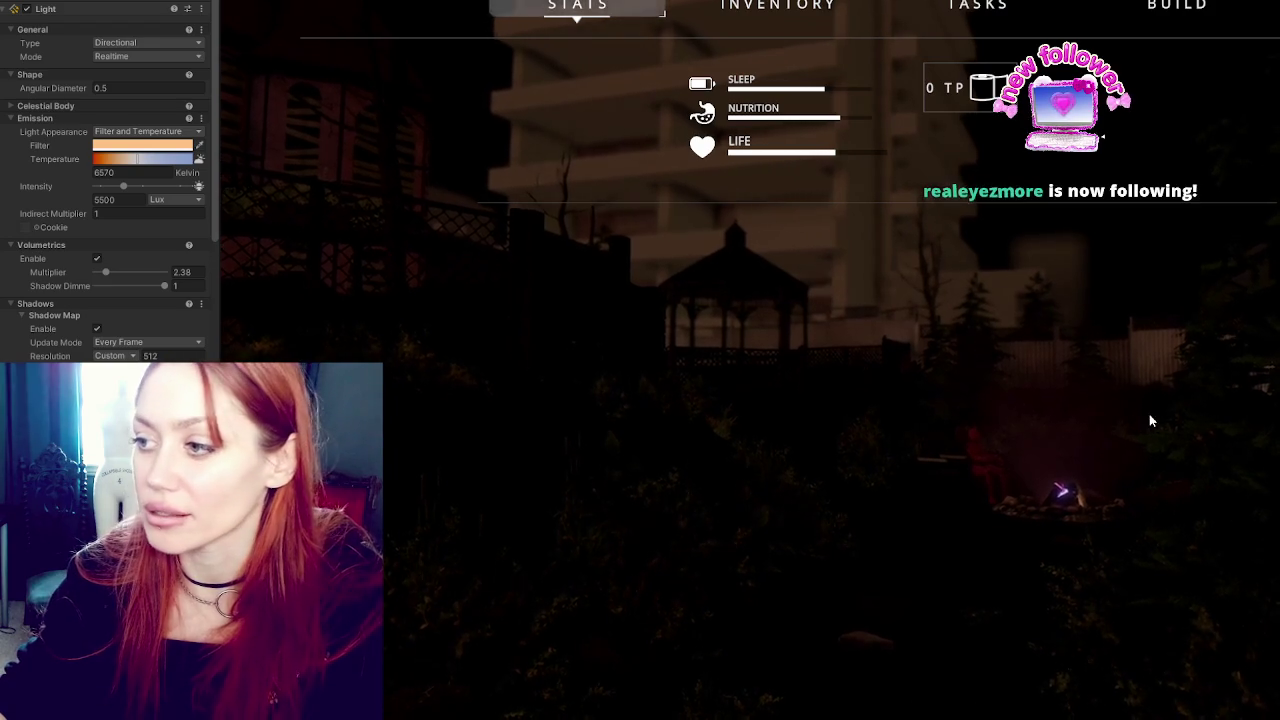
pyautogui.press('Tab')
pyautogui.moveTo(877, 340)
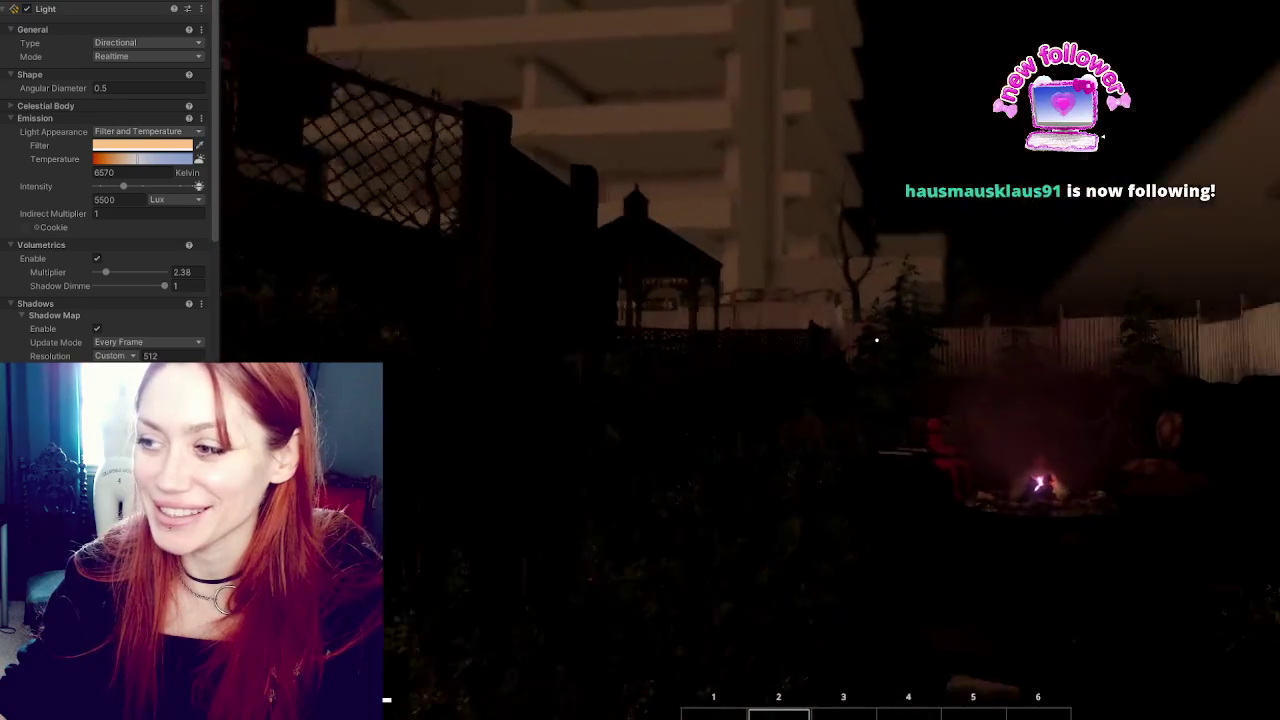
# Switch to the Scene view of the level and select the P Cube 15 building.
pyautogui.press('Tab')
pyautogui.hotkey('ctrl', 'p')
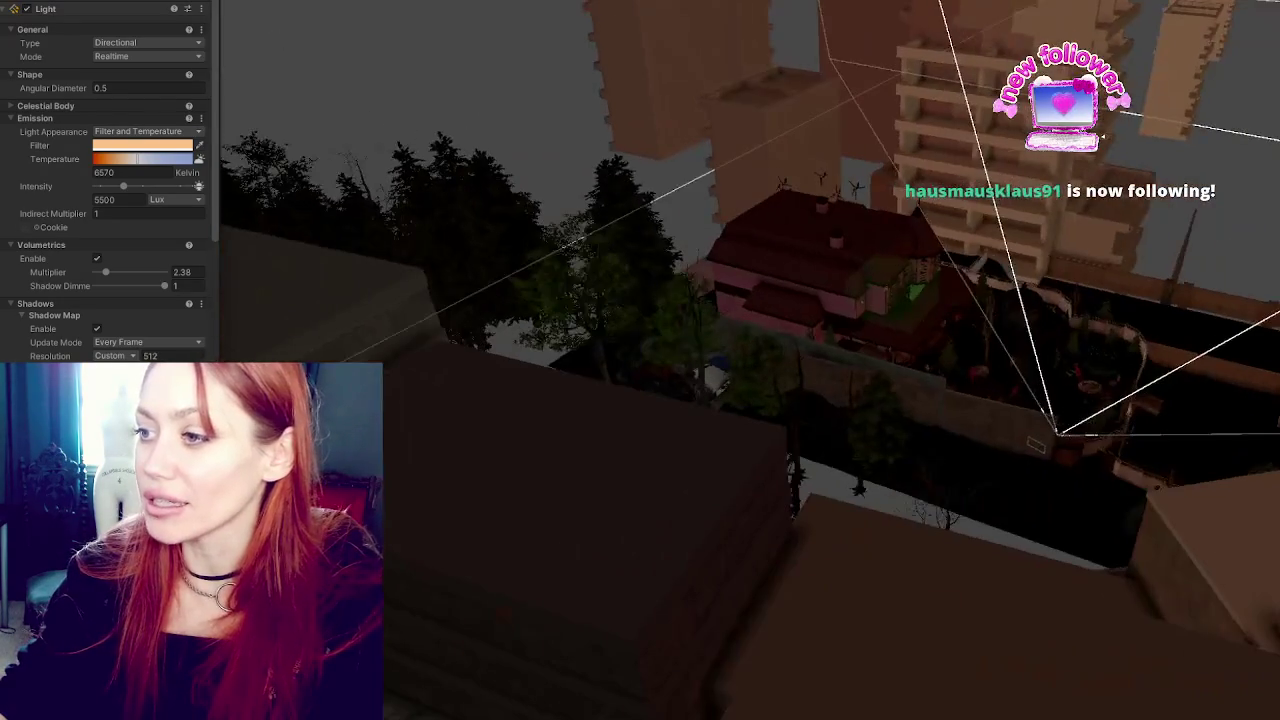
pyautogui.click(958, 90)
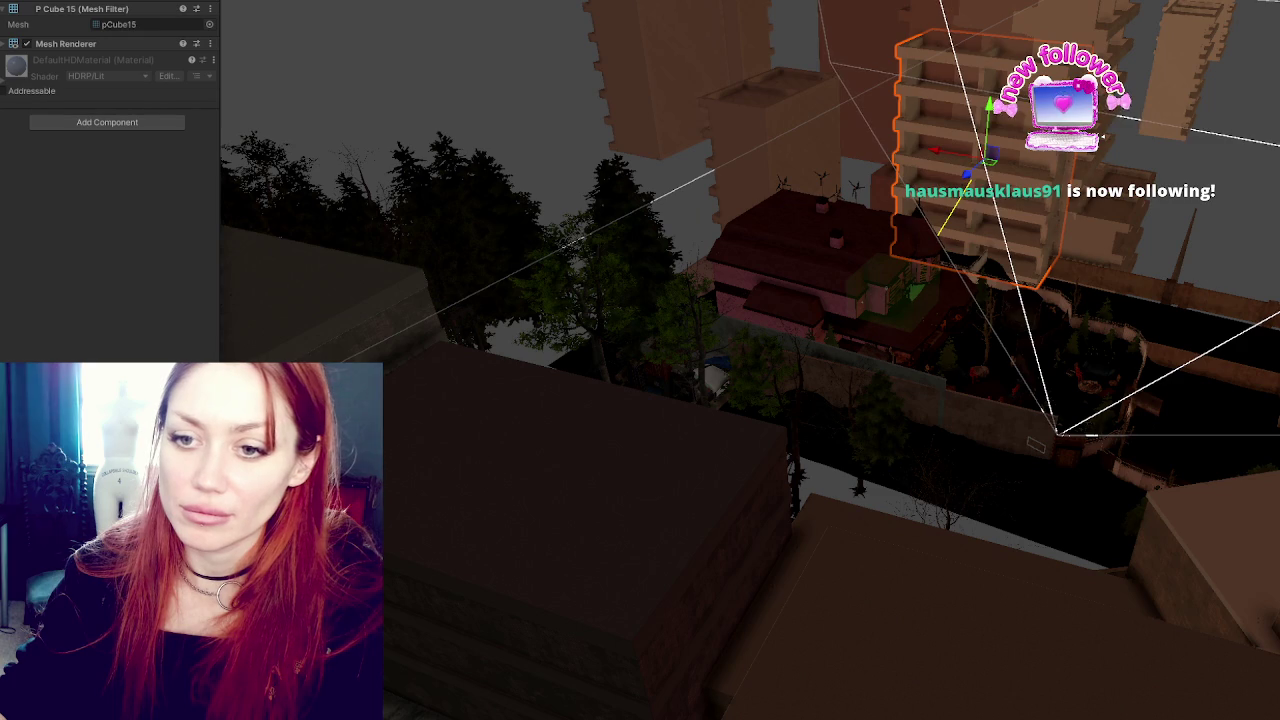
# Select the building's parent group, orbit closer to the house and trees, then reopen the stats overlay.
pyautogui.click(960, 90)
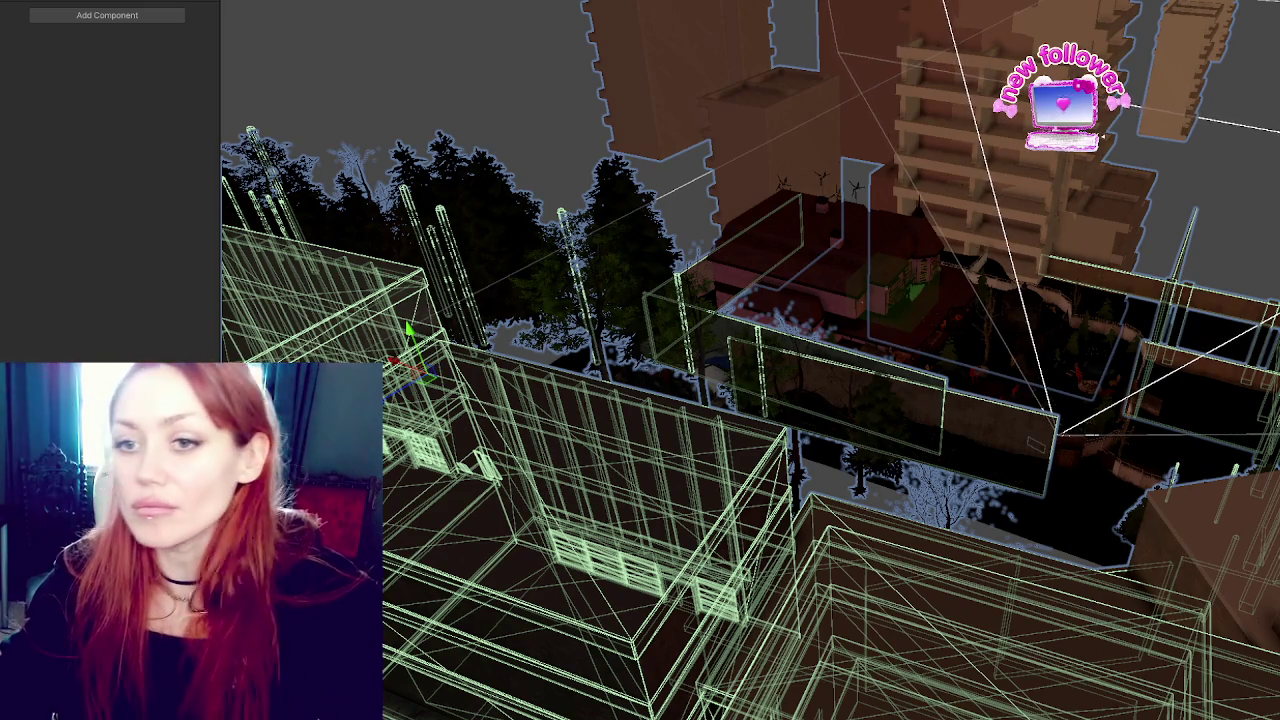
pyautogui.moveTo(800, 400)
pyautogui.mouseDown()
pyautogui.moveTo(760, 420)
pyautogui.moveTo(740, 470)
pyautogui.moveTo(780, 430)
pyautogui.mouseUp()
pyautogui.moveTo(600, 300); pyautogui.dragTo(564, 248)
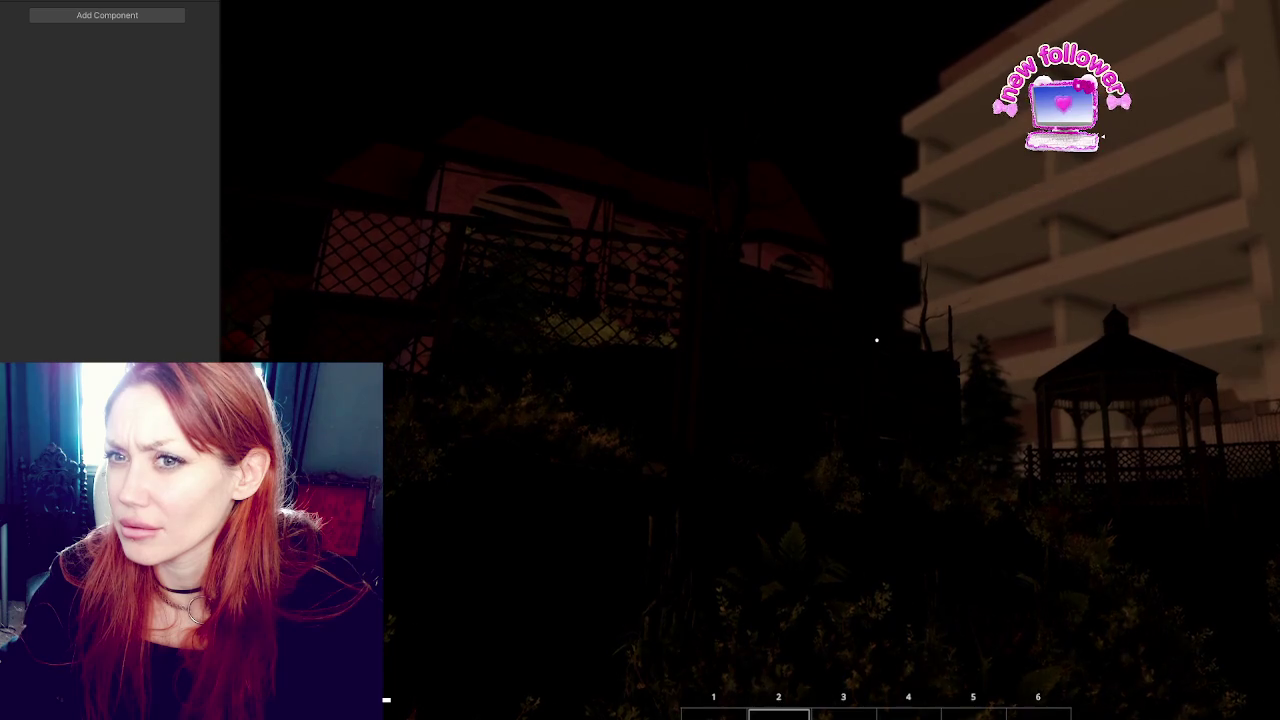
pyautogui.press('Tab')
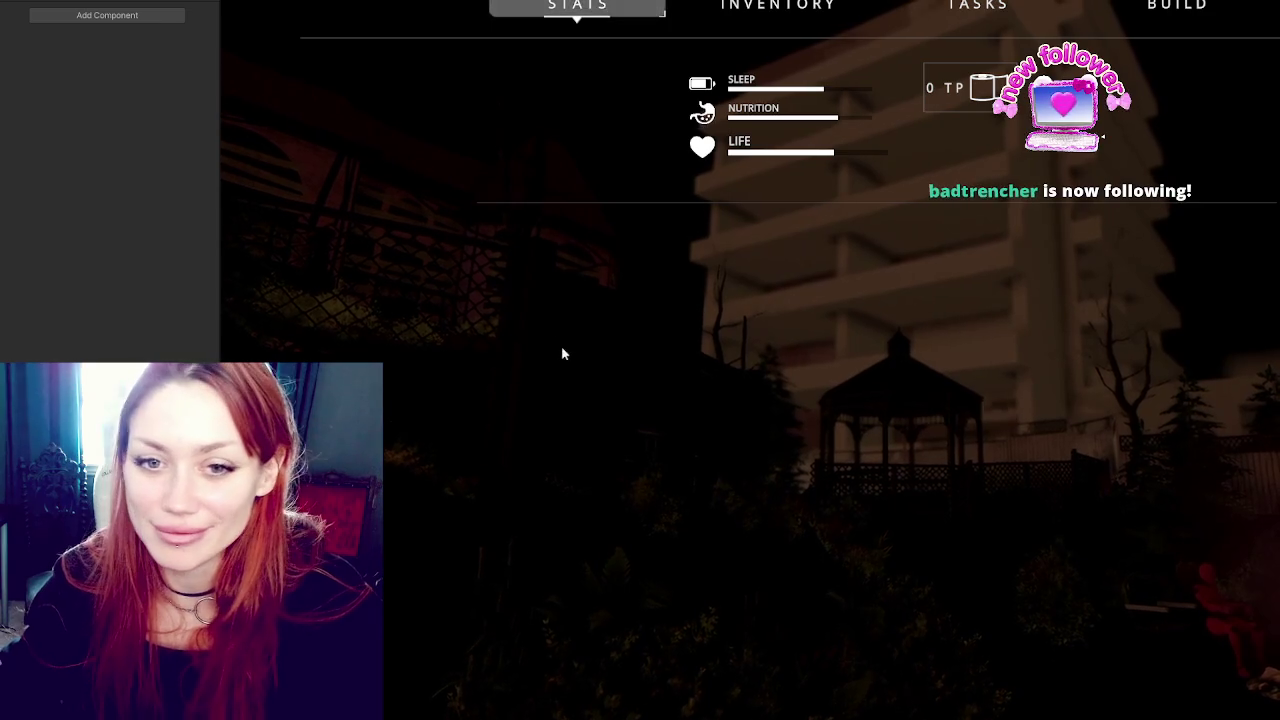
# Close the stats overlay to keep exploring, then release the game back to the editor.
pyautogui.press('Tab')
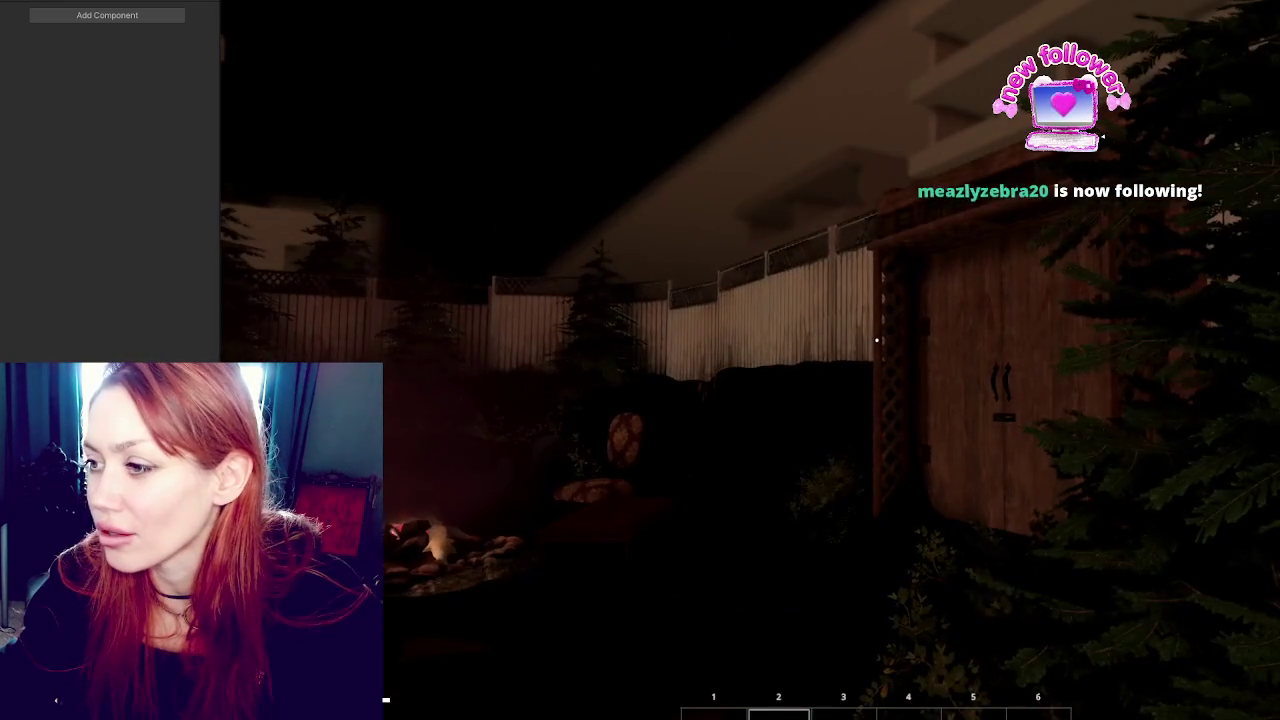
pyautogui.press('Tab')
# Switch to the Scene view and select the combined yard mesh and several fence sections.
pyautogui.click(432, 38)
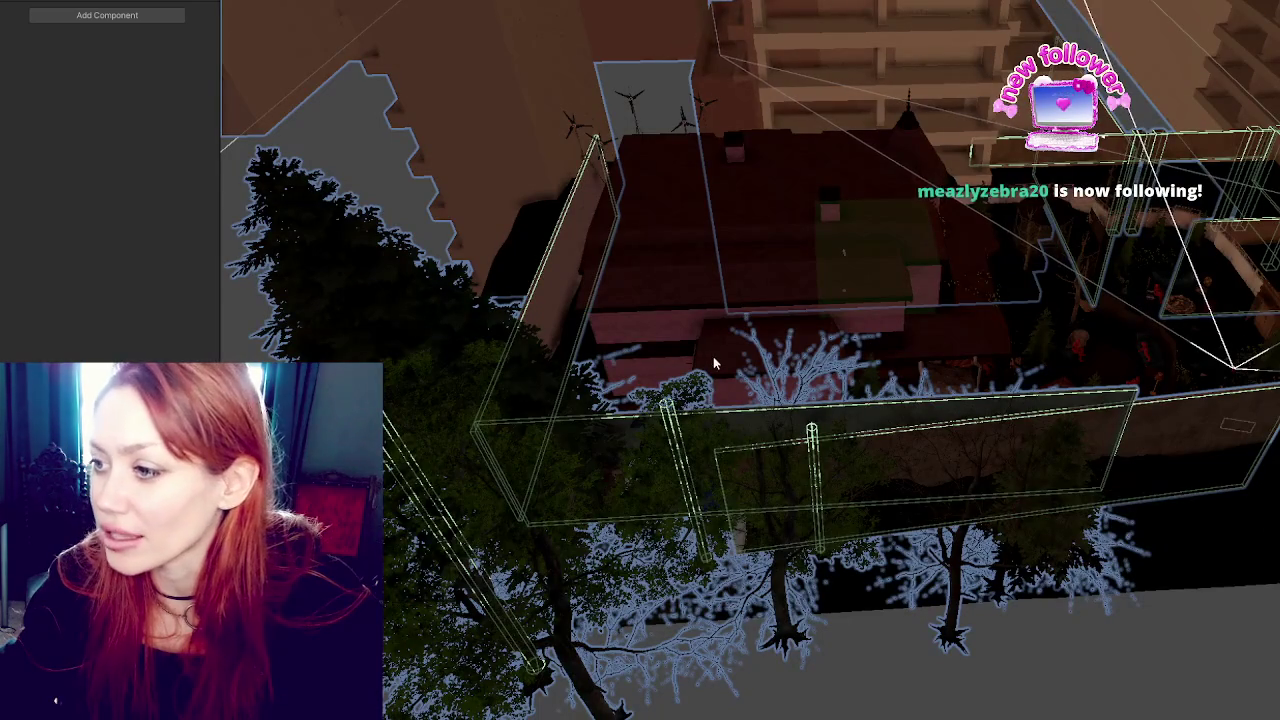
pyautogui.click(1253, 281)
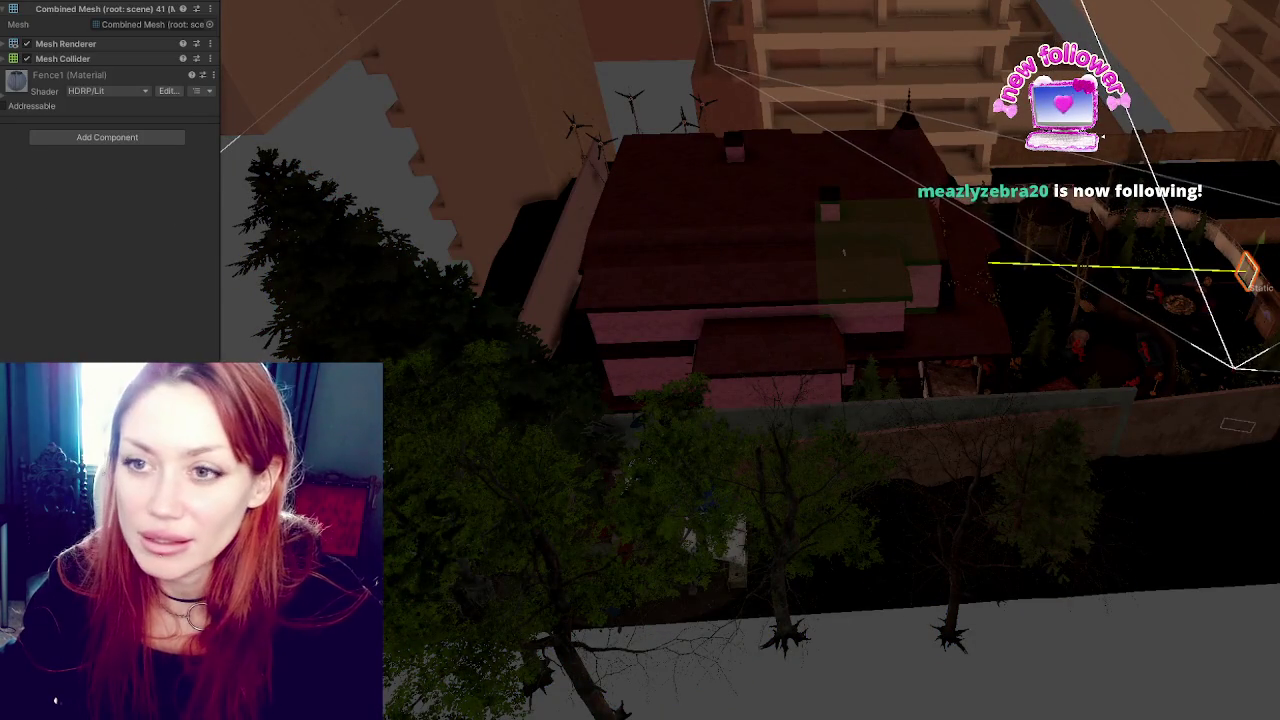
pyautogui.click(1185, 220)
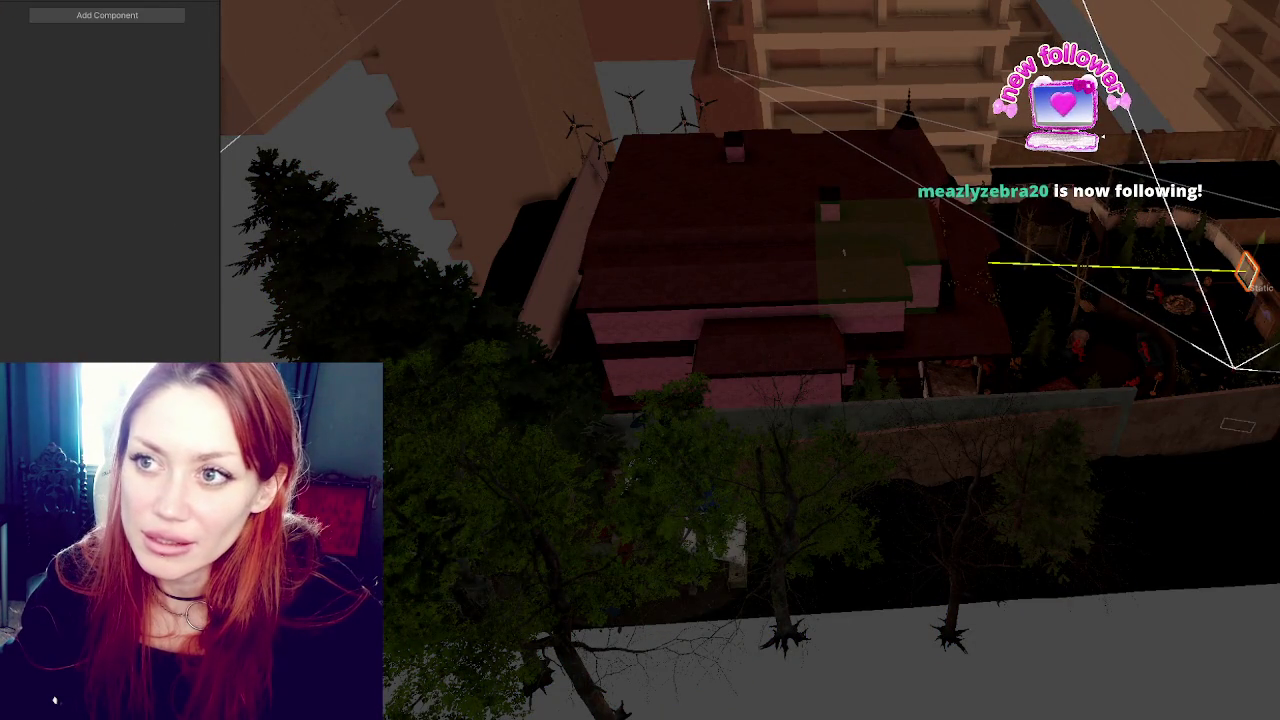
pyautogui.click(1185, 220)
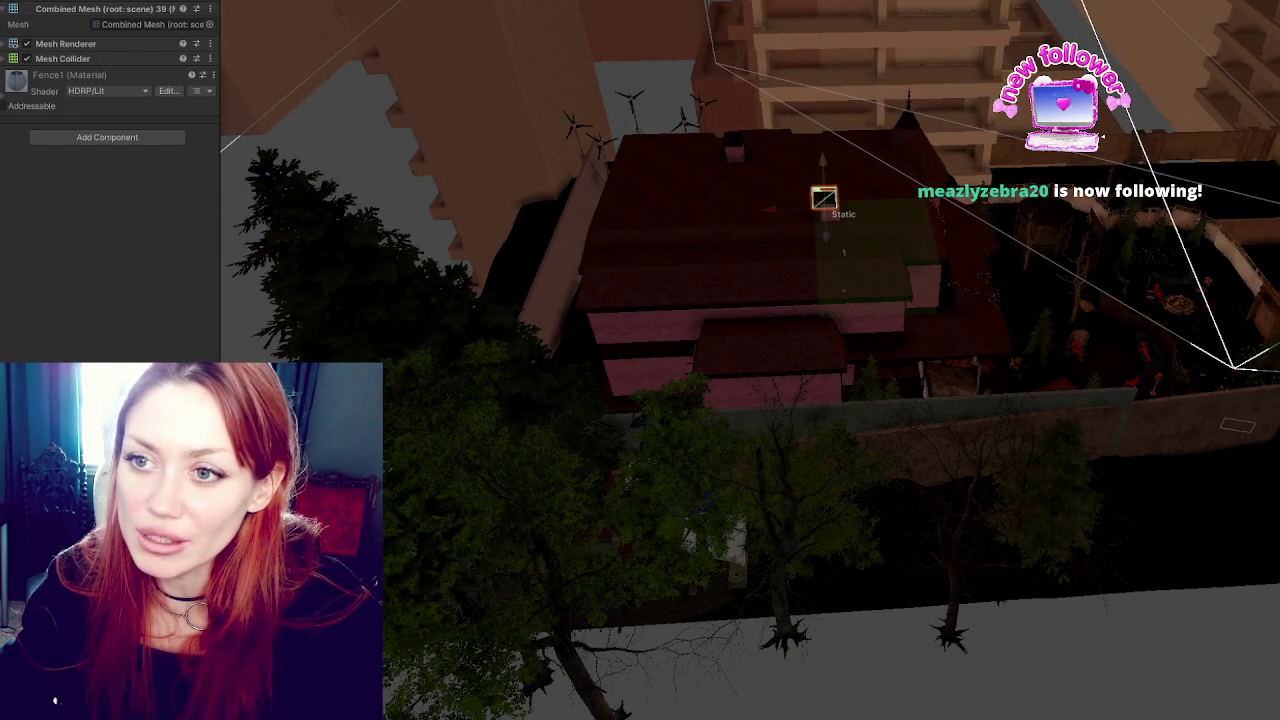
pyautogui.click(1160, 220)
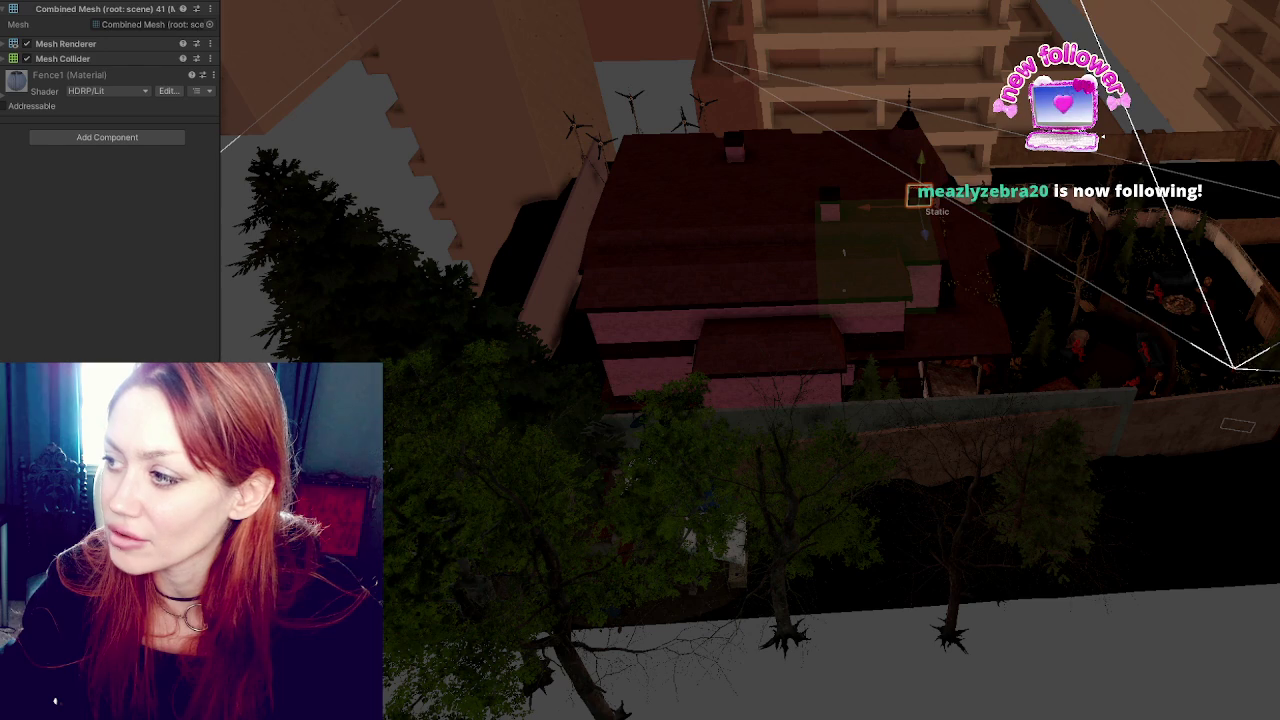
pyautogui.click(1115, 222)
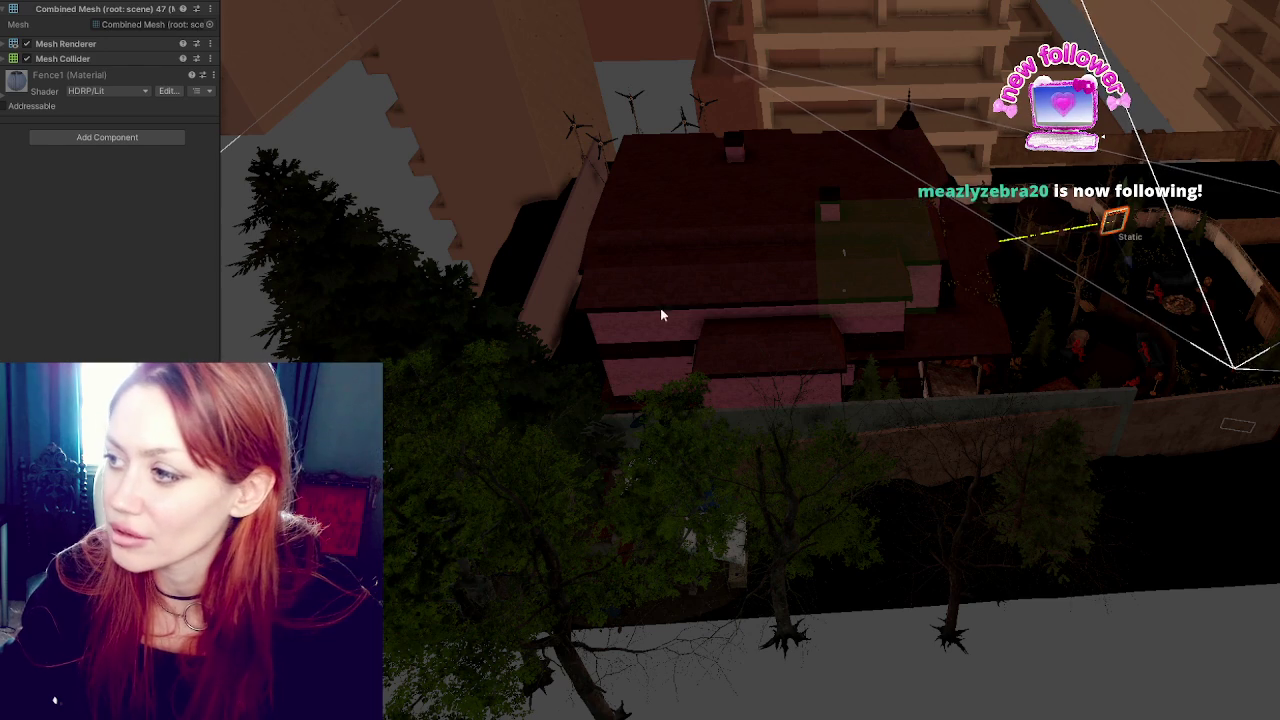
# Inspect the right-side fence pieces, the front wall cube and the walls-and-trees group.
pyautogui.click(1246, 282)
pyautogui.click(1270, 336)
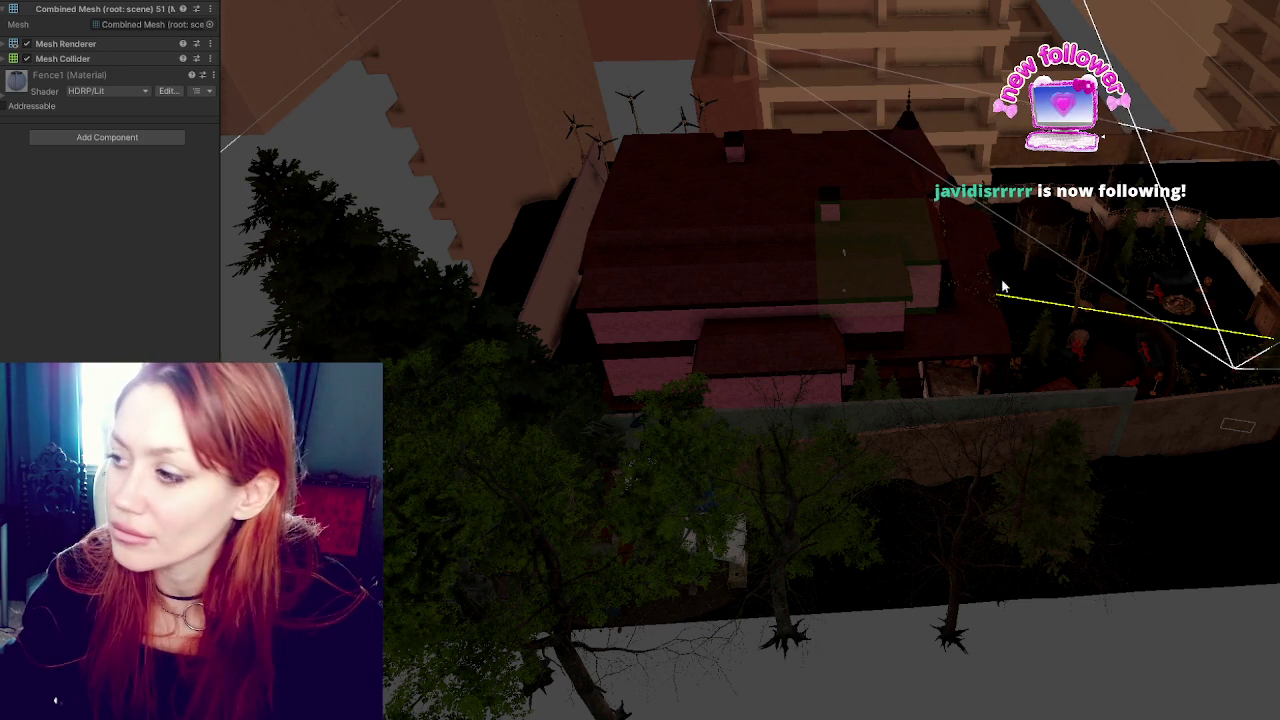
pyautogui.click(1178, 414)
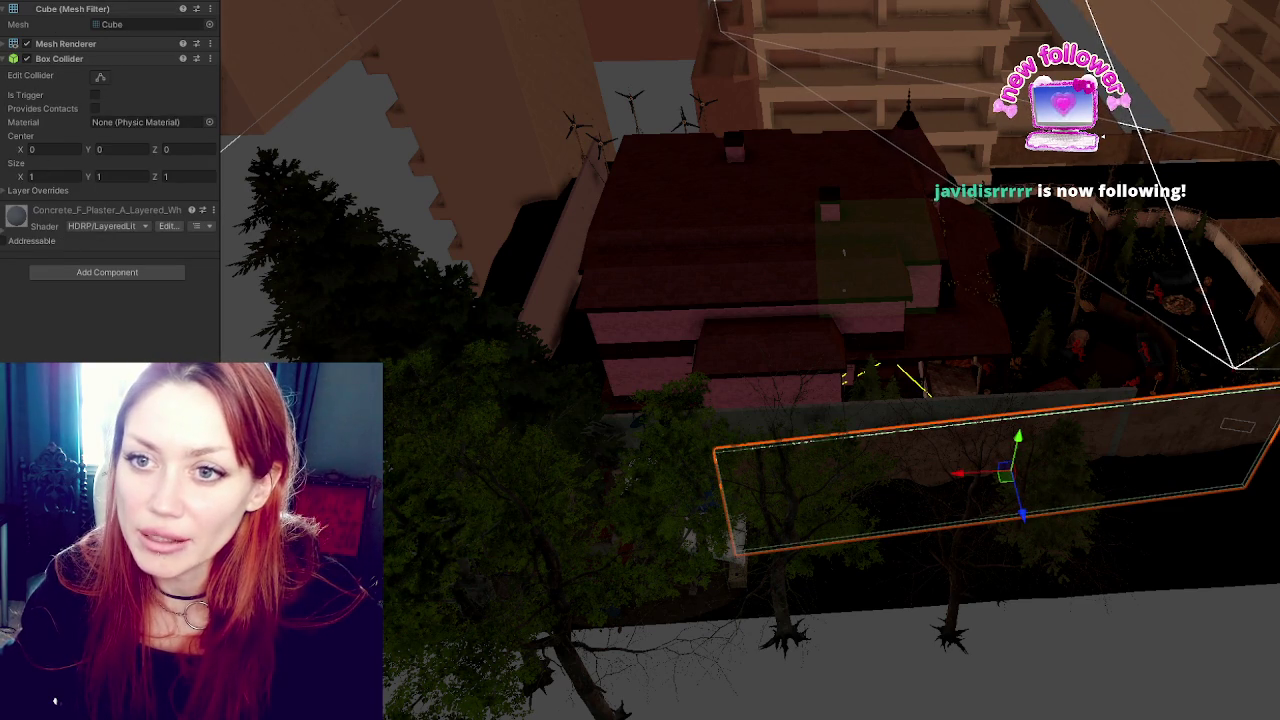
pyautogui.click(55, 701)
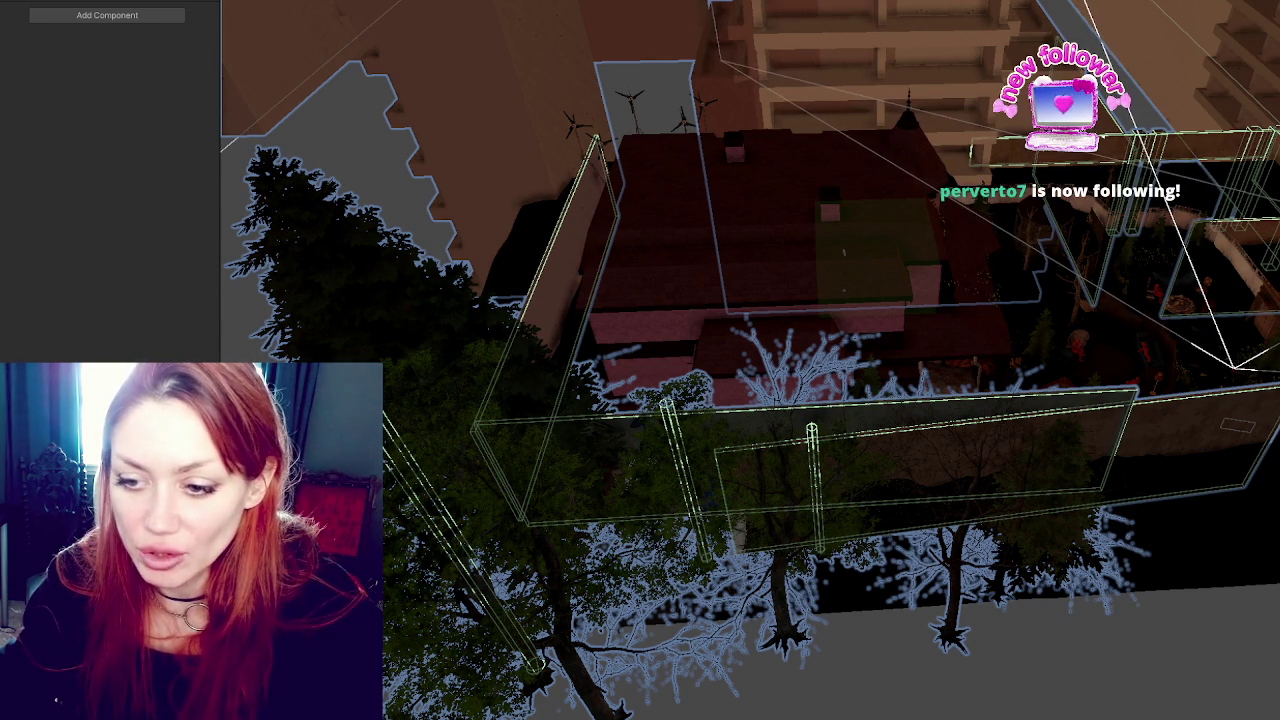
# Exit Play mode and fly the Scene view down over the backyard and fire pit.
pyautogui.press('Escape')
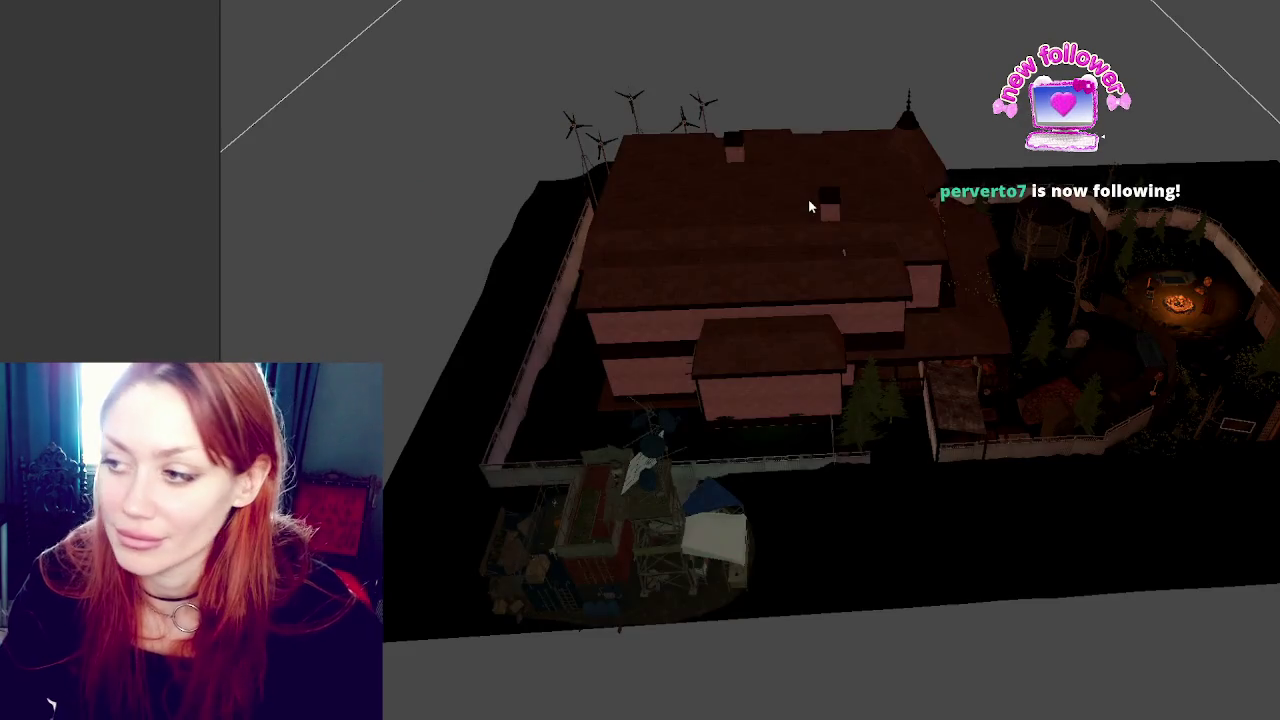
pyautogui.moveTo(808, 198)
pyautogui.mouseDown()
pyautogui.moveTo(871, 194)
pyautogui.moveTo(300, 171)
pyautogui.moveTo(606, 346)
pyautogui.moveTo(922, 144)
pyautogui.mouseUp()
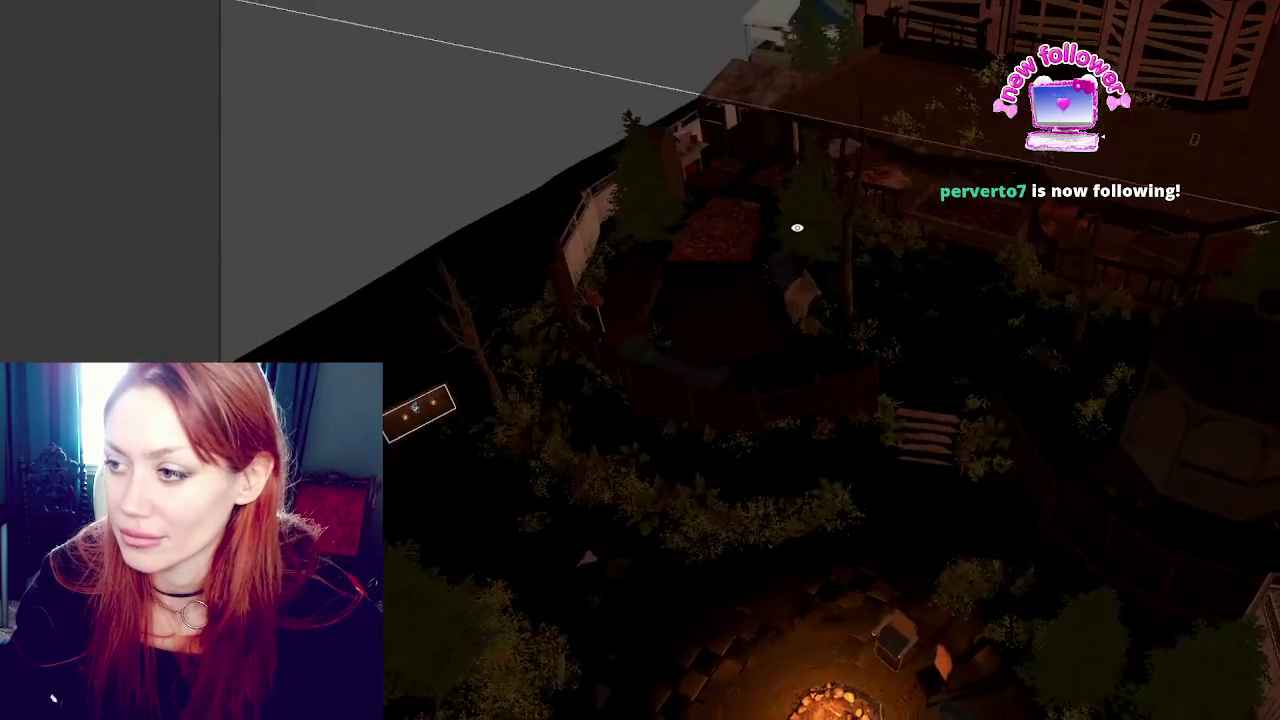
pyautogui.scroll(-3, 991, 225)
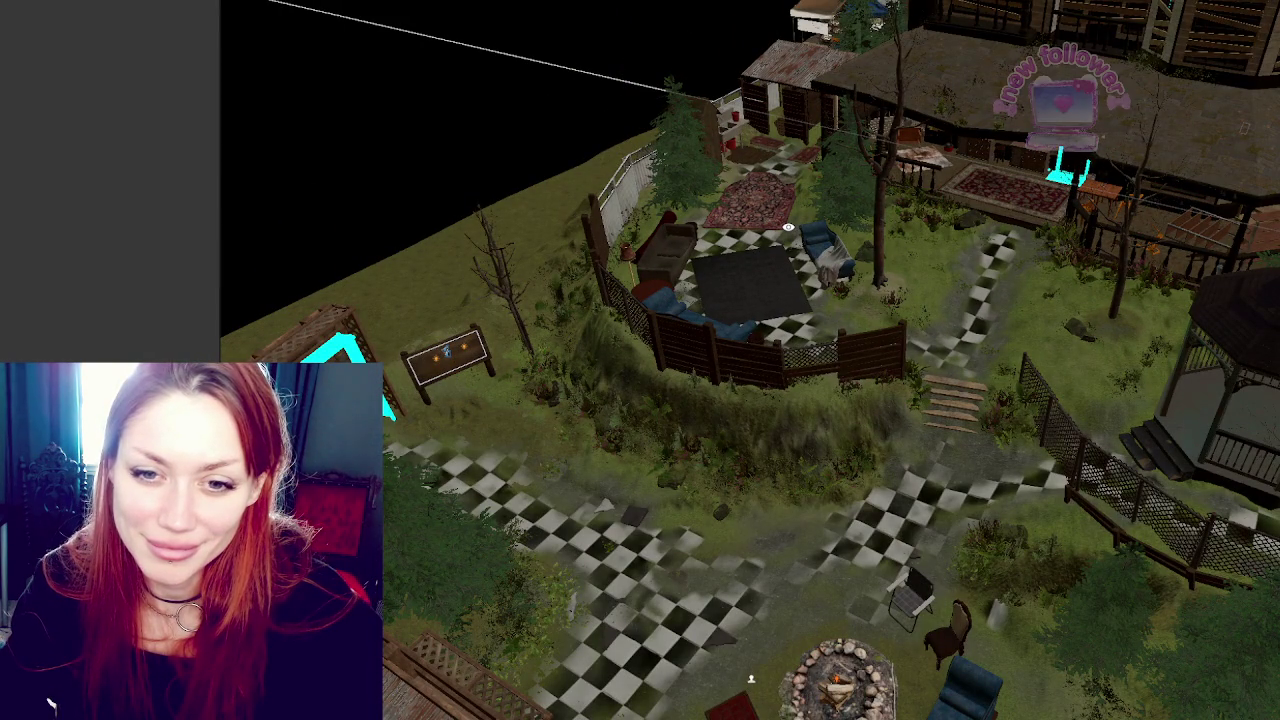
# Circle the patio, drop to ground level by the hedge, and square up with the house roof.
pyautogui.press('e')
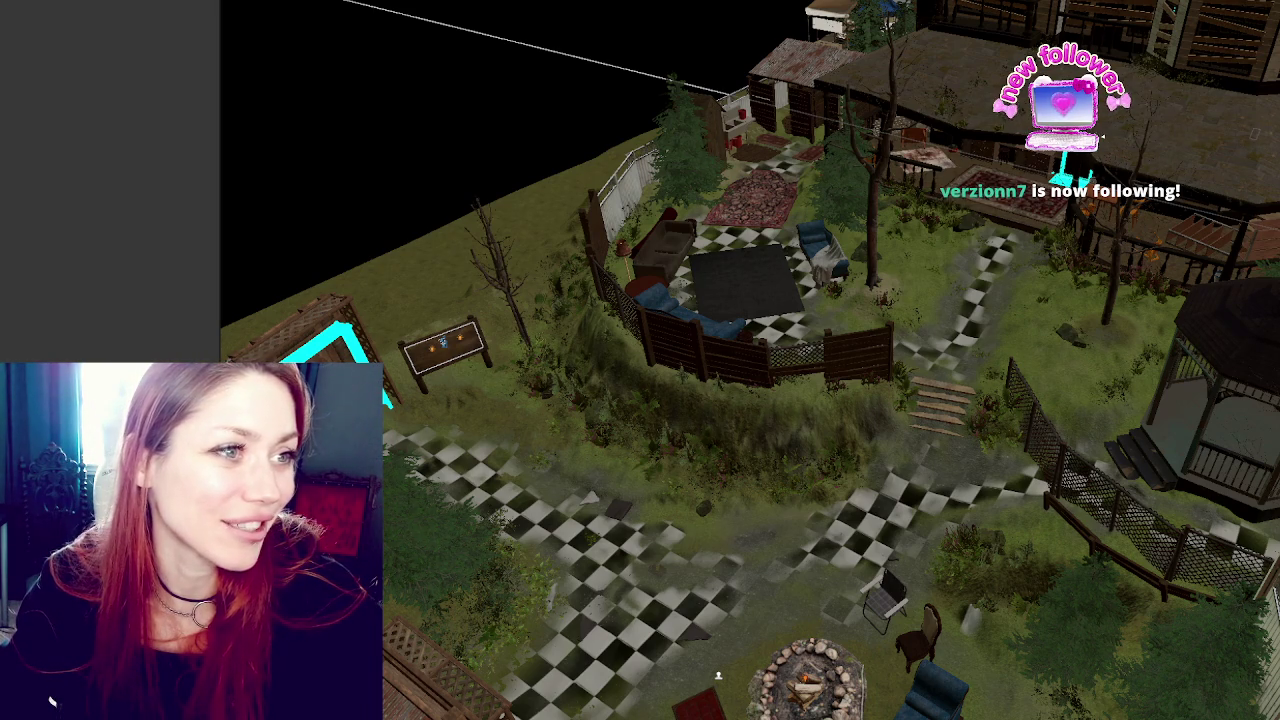
pyautogui.press('z')
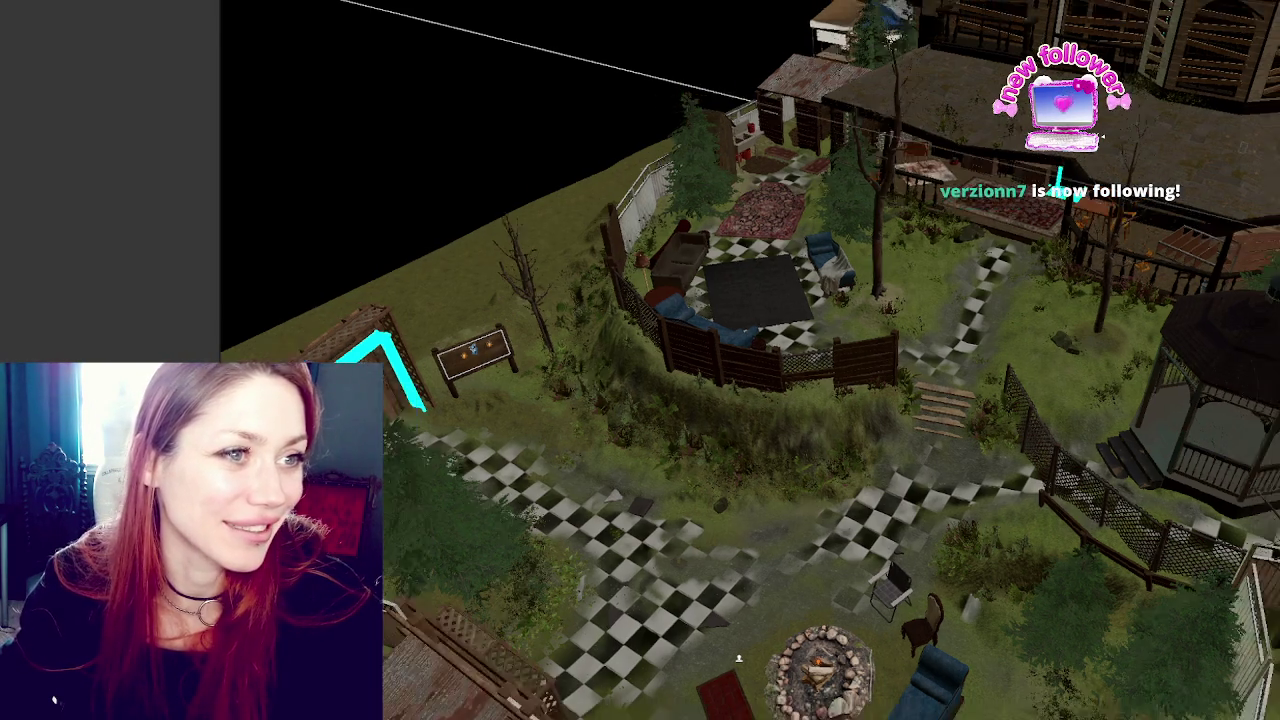
pyautogui.press('z')
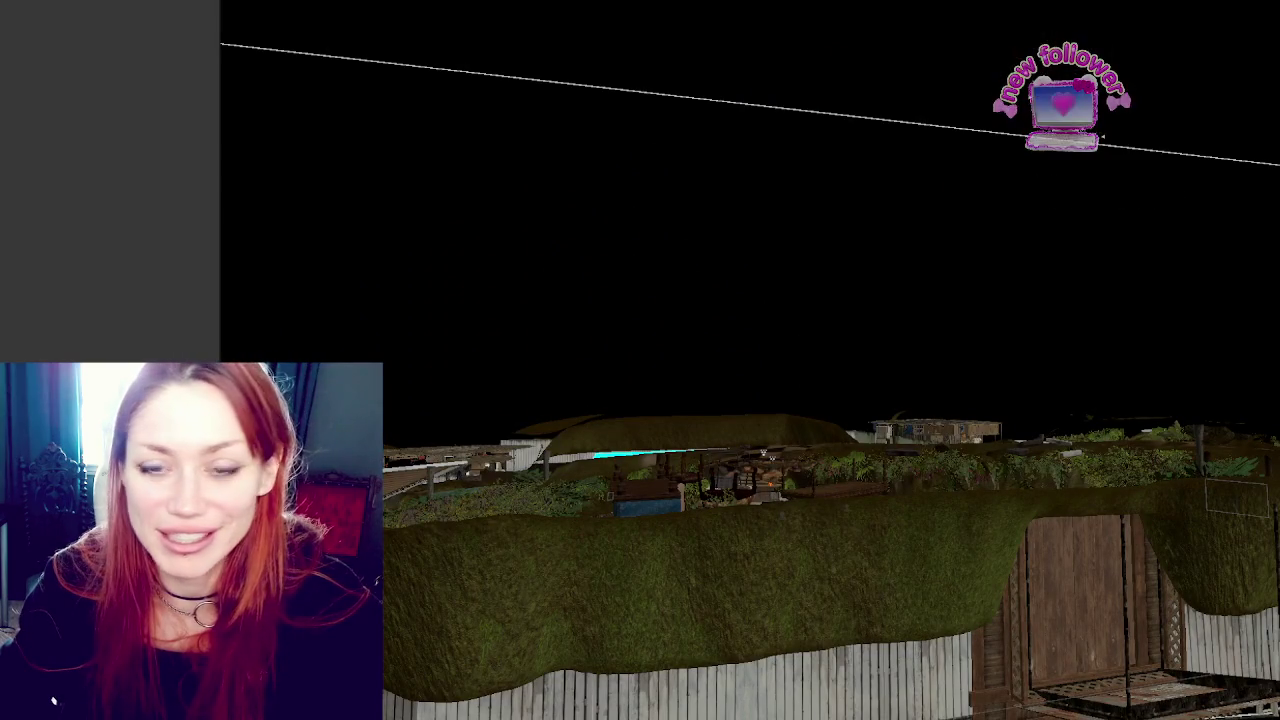
pyautogui.scroll(-5, 1043, 377)
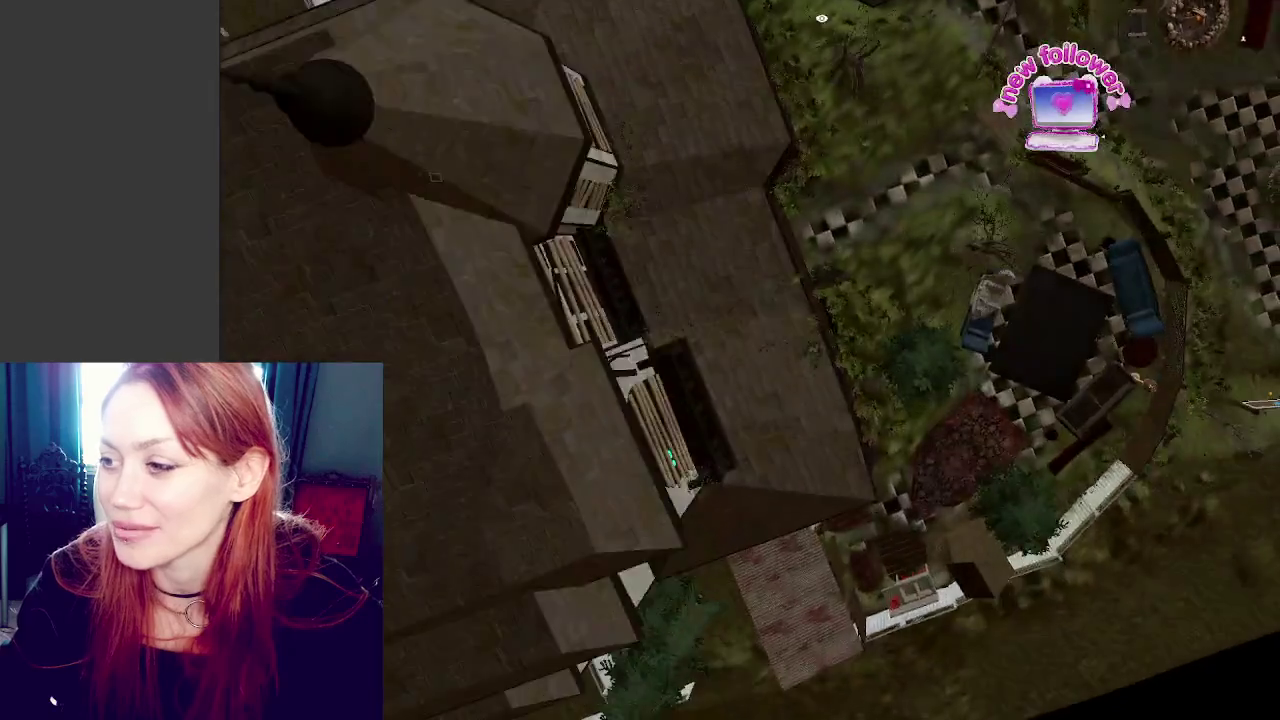
pyautogui.press('.')
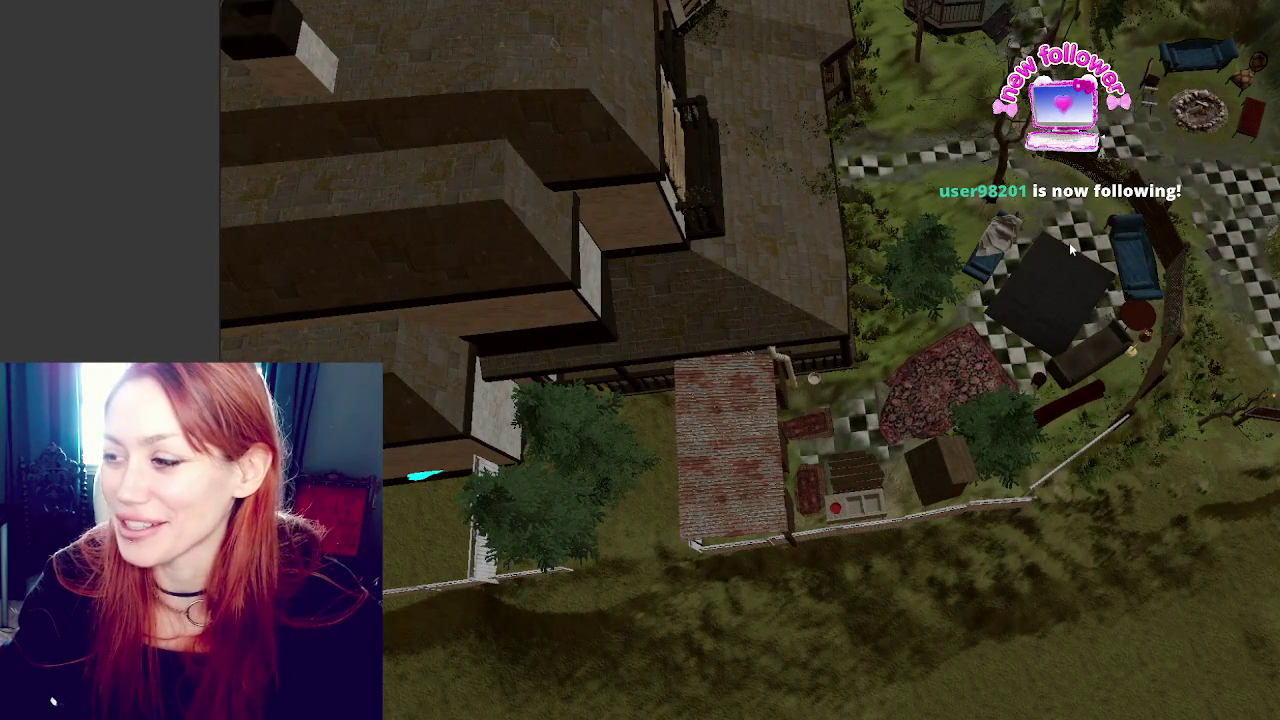
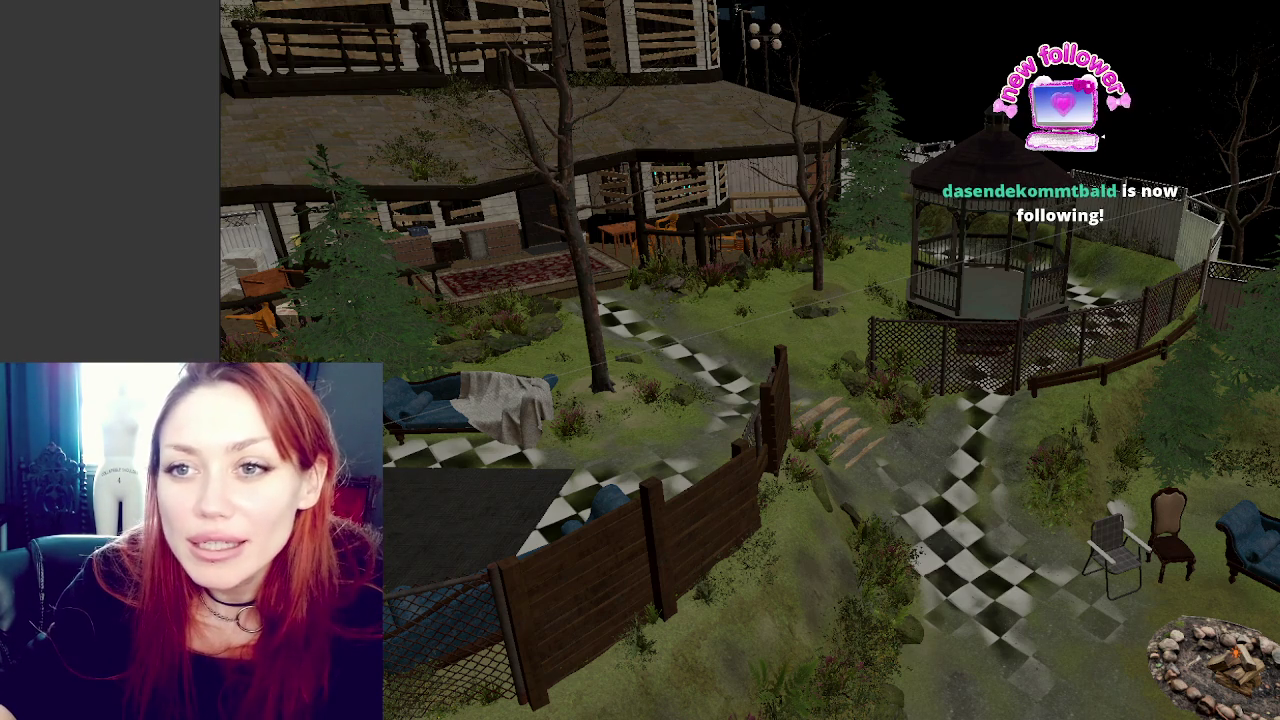
# Select an object on the porch, then undo an accidental Move to View.
pyautogui.click(497, 186)
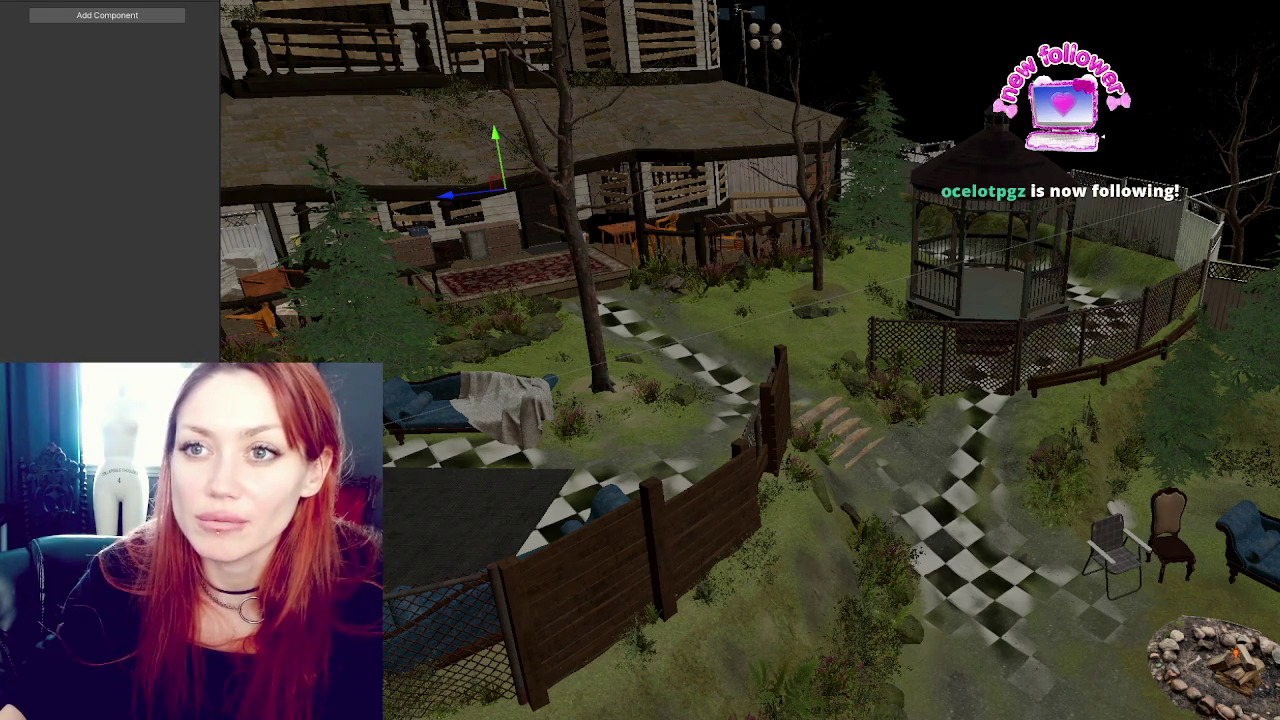
pyautogui.click(40, 3)
pyautogui.click(48, 229)
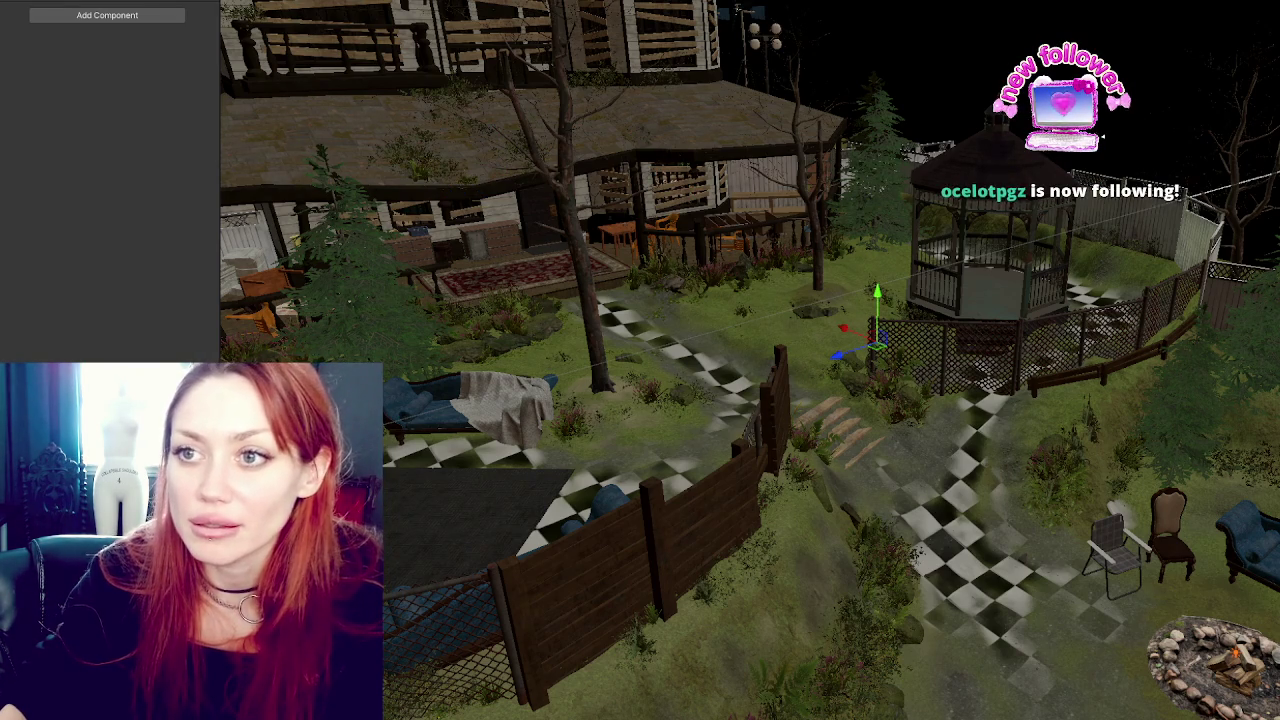
pyautogui.press('q')
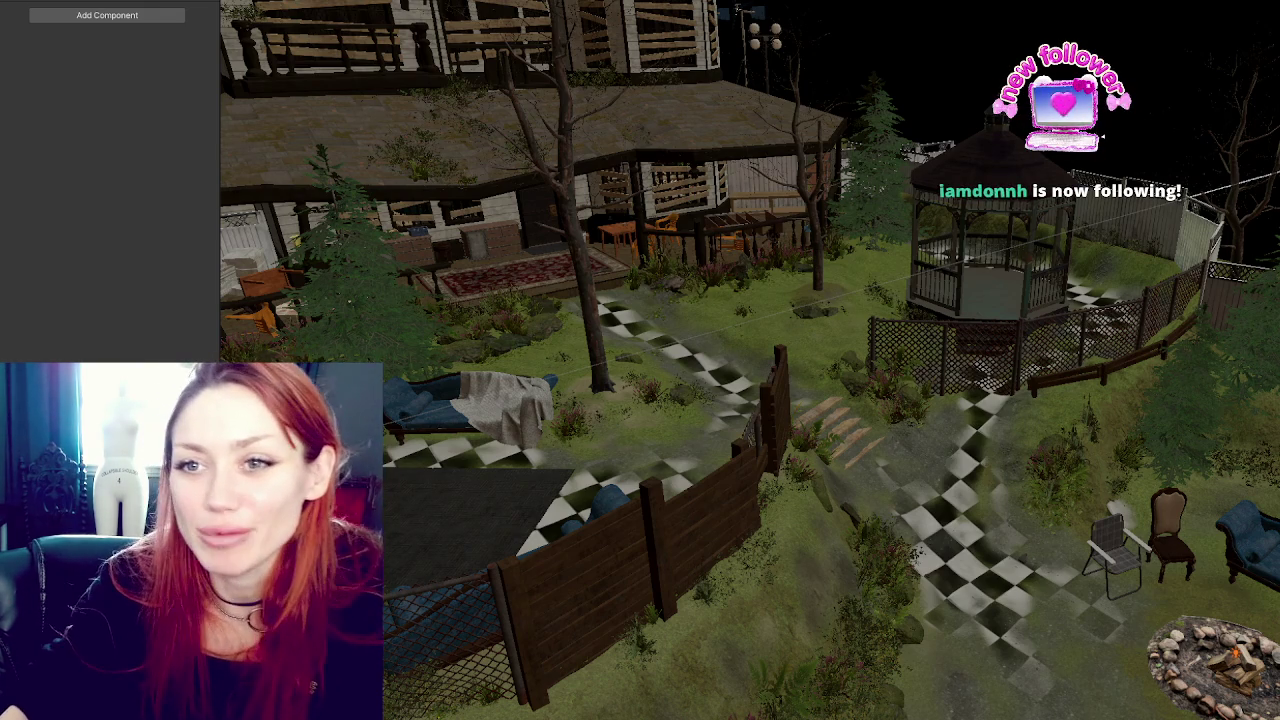
# Select the porch lantern's point light to inspect it, and fly the view toward the garden path.
pyautogui.click(497, 188)
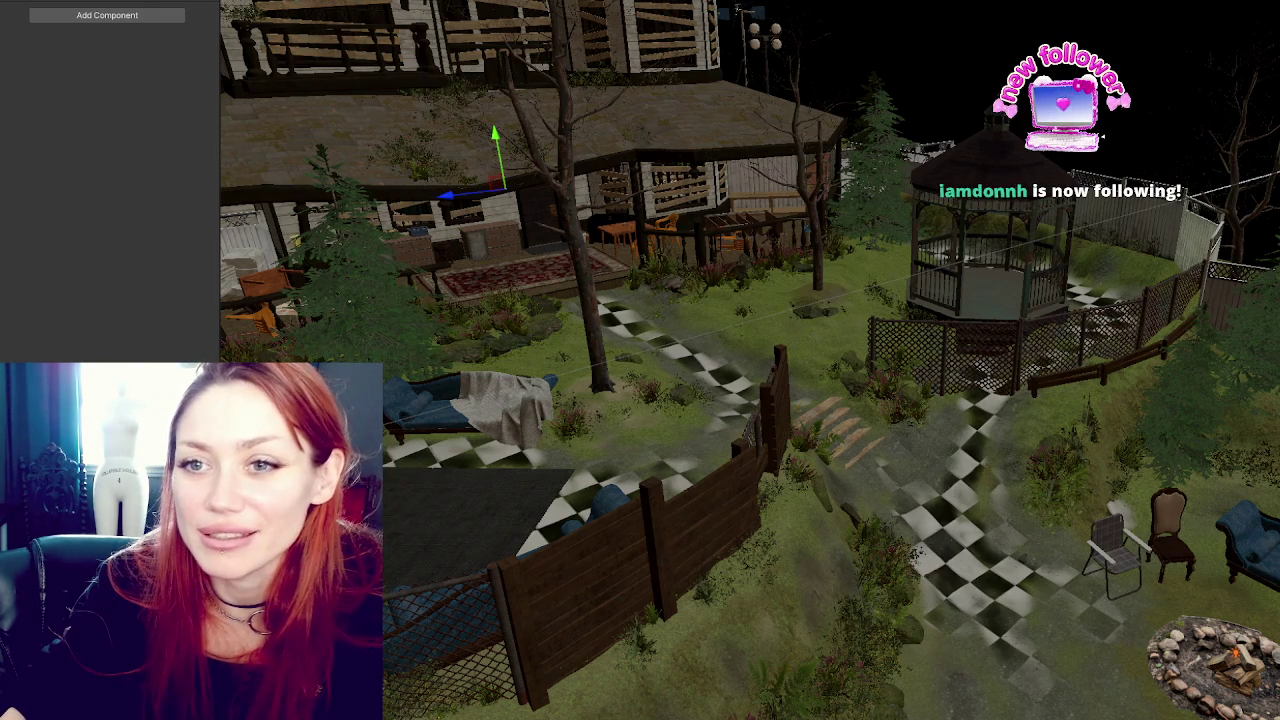
pyautogui.click(450, 100)
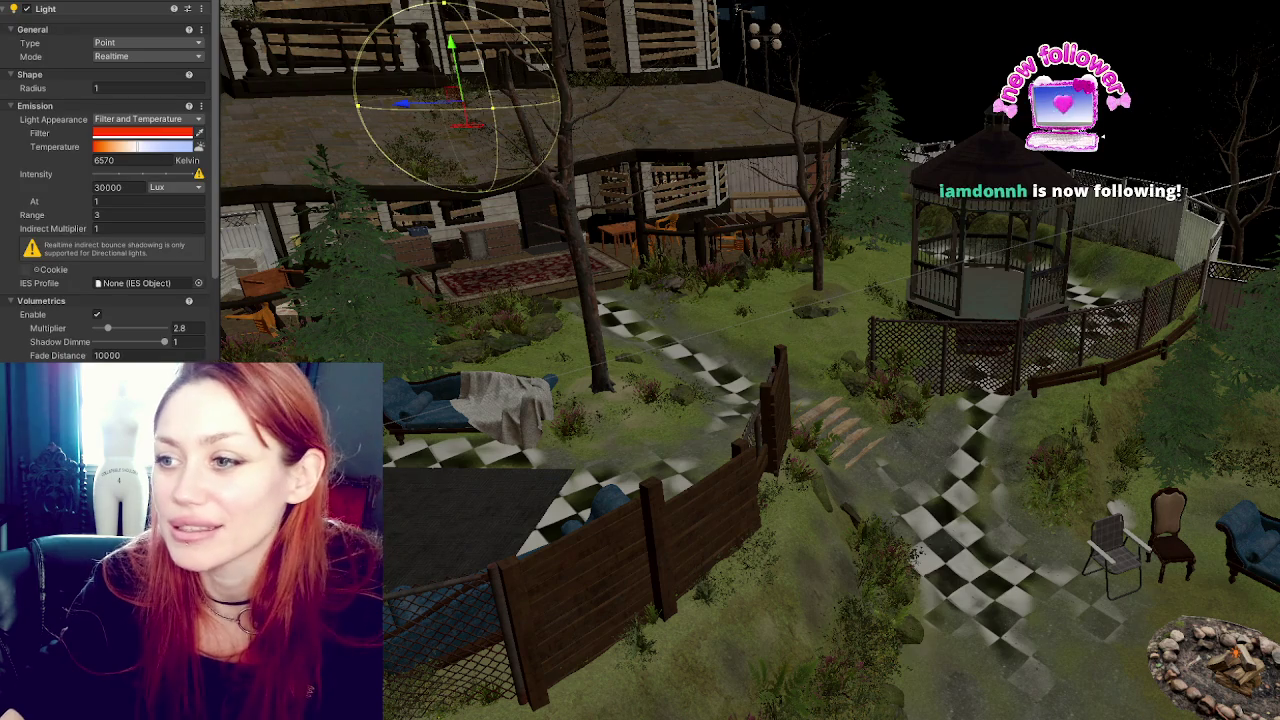
pyautogui.moveTo(700, 300)
pyautogui.mouseDown()
pyautogui.moveTo(690, 260)
pyautogui.moveTo(668, 381)
pyautogui.moveTo(671, 184)
pyautogui.moveTo(300, 168)
pyautogui.mouseUp()
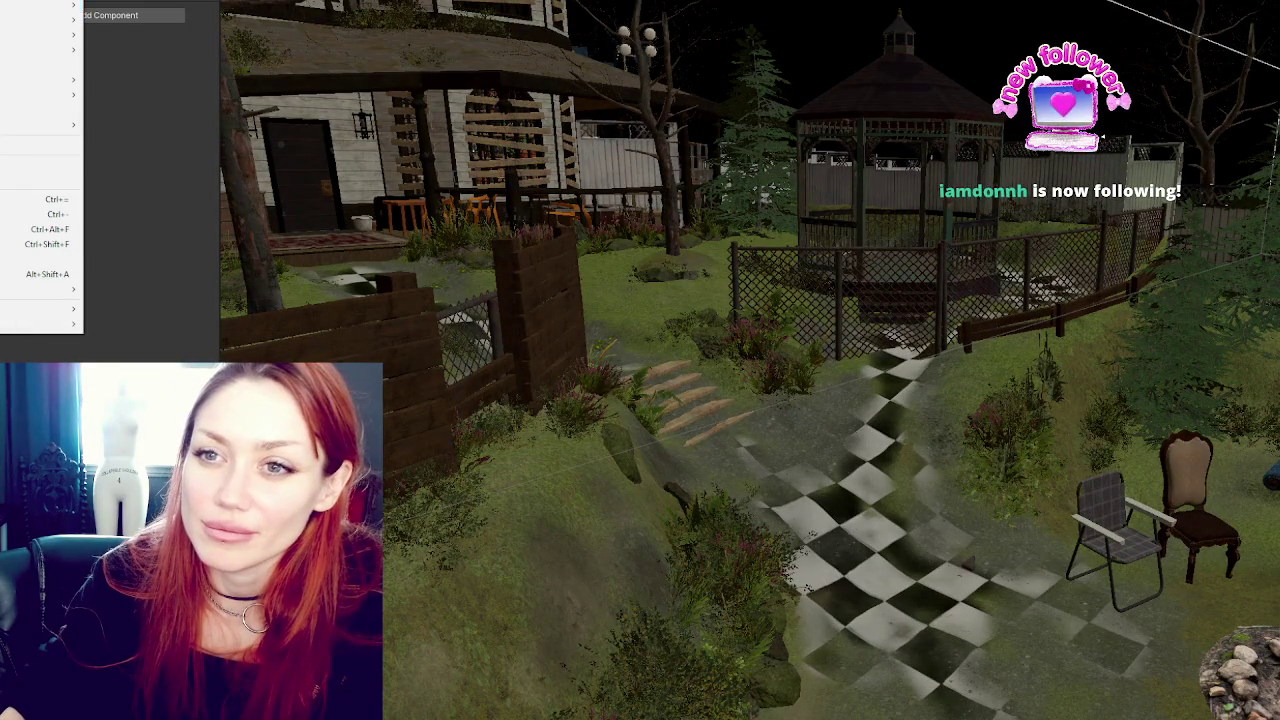
# Create a new Point Light and move it over the fire pit.
pyautogui.moveTo(50, 5)
pyautogui.click(121, 1)
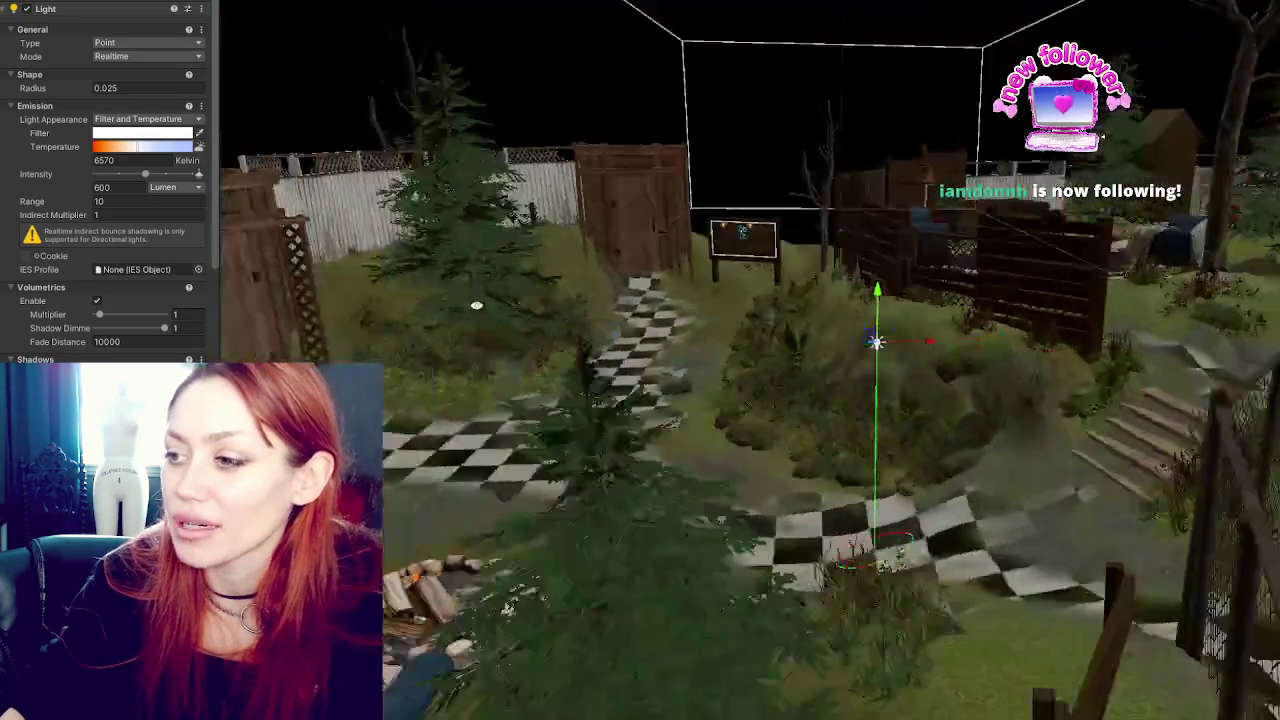
pyautogui.moveTo(895, 320)
pyautogui.mouseDown()
pyautogui.moveTo(895, 360)
pyautogui.moveTo(486, 305)
pyautogui.moveTo(635, 340)
pyautogui.moveTo(855, 343)
pyautogui.mouseUp()
pyautogui.moveTo(507, 605)
pyautogui.mouseDown()
pyautogui.moveTo(585, 535)
pyautogui.moveTo(879, 397)
pyautogui.mouseUp()
pyautogui.moveTo(866, 342)
pyautogui.mouseDown()
pyautogui.moveTo(655, 215)
pyautogui.moveTo(620, 175)
pyautogui.moveTo(593, 188)
pyautogui.moveTo(1095, 402)
pyautogui.moveTo(802, 287)
pyautogui.mouseUp()
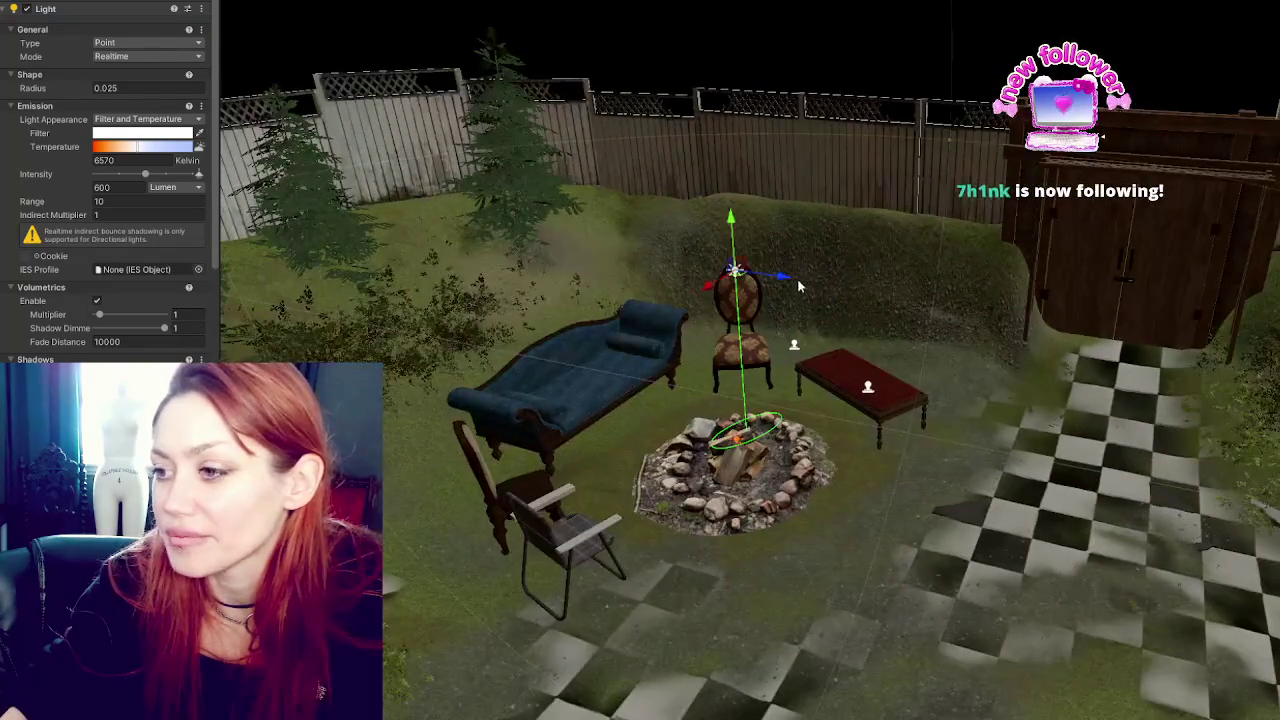
# Reselect the fire pit point light and orbit the view around it.
pyautogui.click(706, 289)
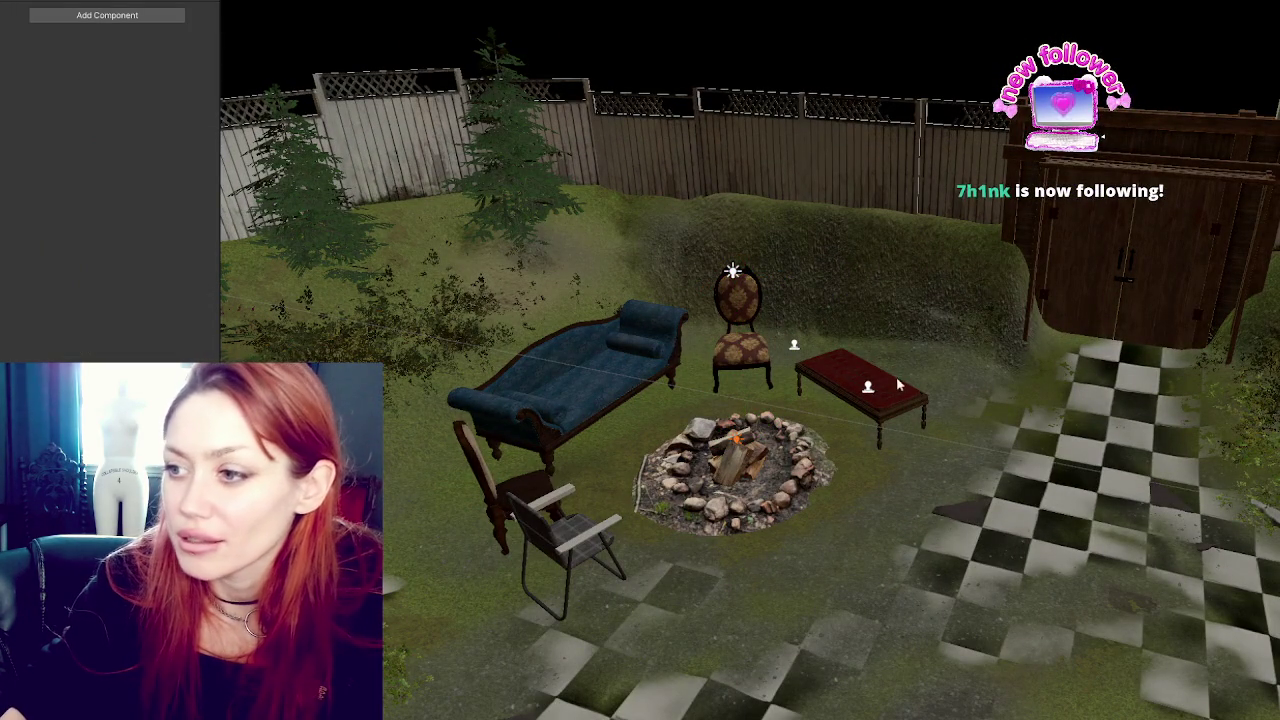
pyautogui.click(741, 444)
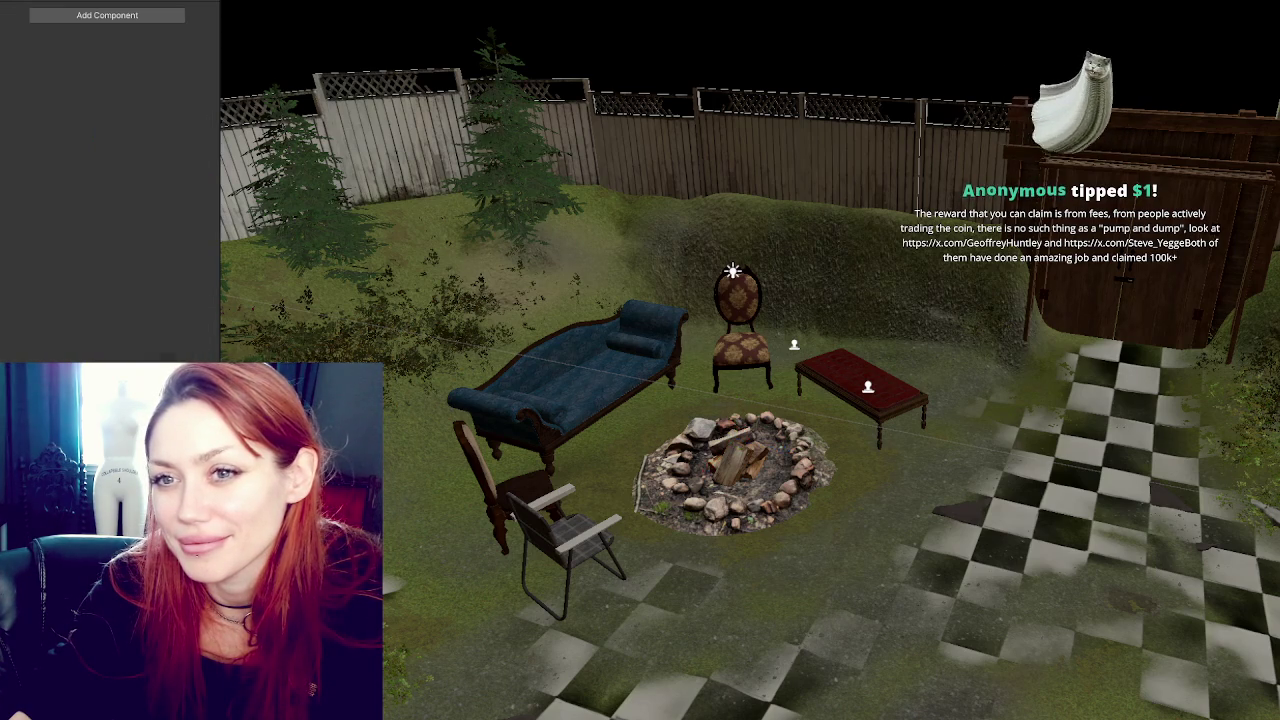
pyautogui.click(735, 275)
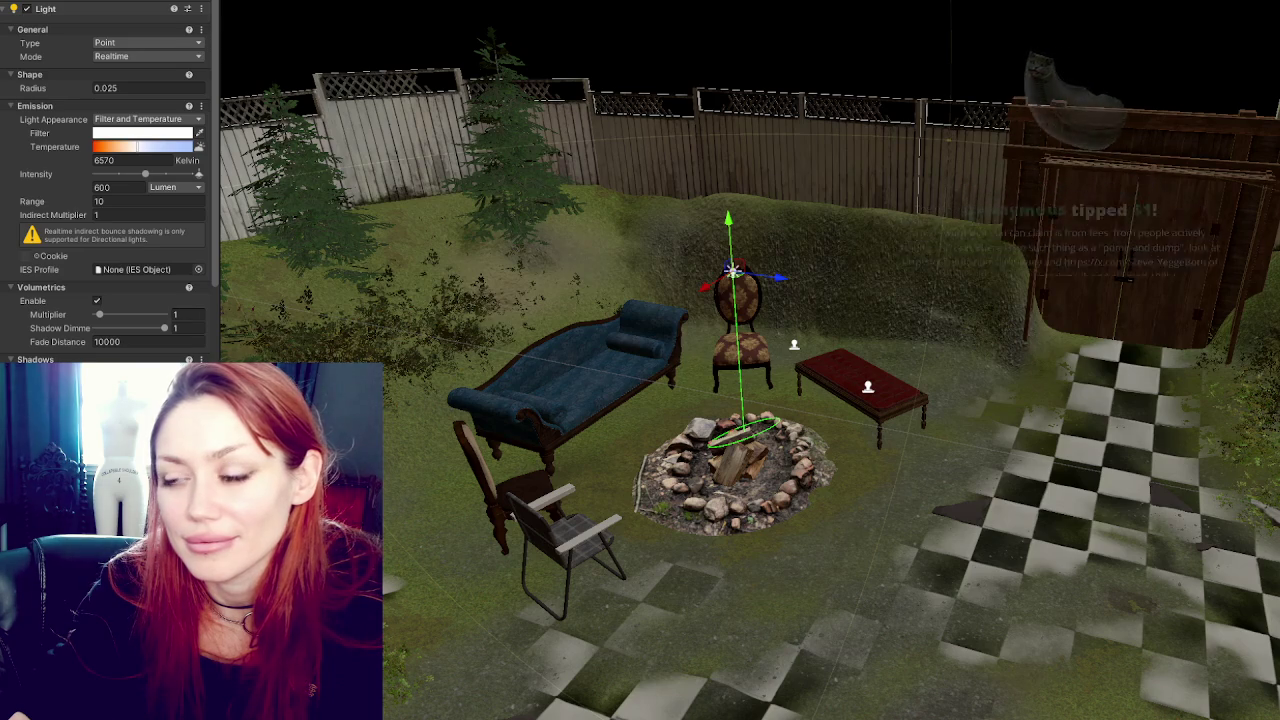
pyautogui.moveTo(735, 300)
pyautogui.mouseDown()
pyautogui.moveTo(1000, 310)
pyautogui.moveTo(900, 310)
pyautogui.moveTo(984, 310)
pyautogui.moveTo(960, 310)
pyautogui.mouseUp()
pyautogui.click(175, 187)
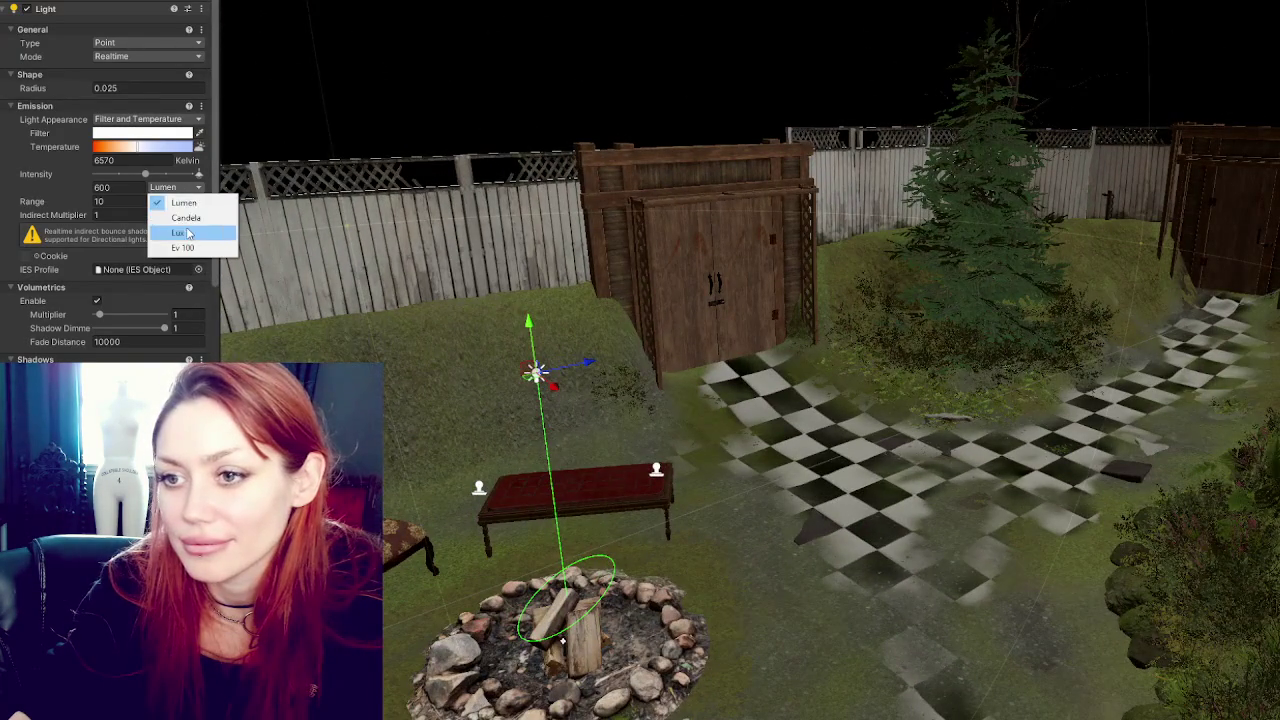
# Set the fire pit light's intensity to 1000 Lux.
pyautogui.click(187, 233)
pyautogui.moveTo(220, 233); pyautogui.dragTo(318, 233)
pyautogui.click(235, 188)
pyautogui.write('1000')
pyautogui.press('Return')
pyautogui.moveTo(800, 410)
pyautogui.mouseDown()
pyautogui.moveTo(863, 414)
pyautogui.moveTo(600, 420)
pyautogui.mouseUp()
# Give the fire pit light an orange filter colour.
pyautogui.scroll(3, 600, 420)
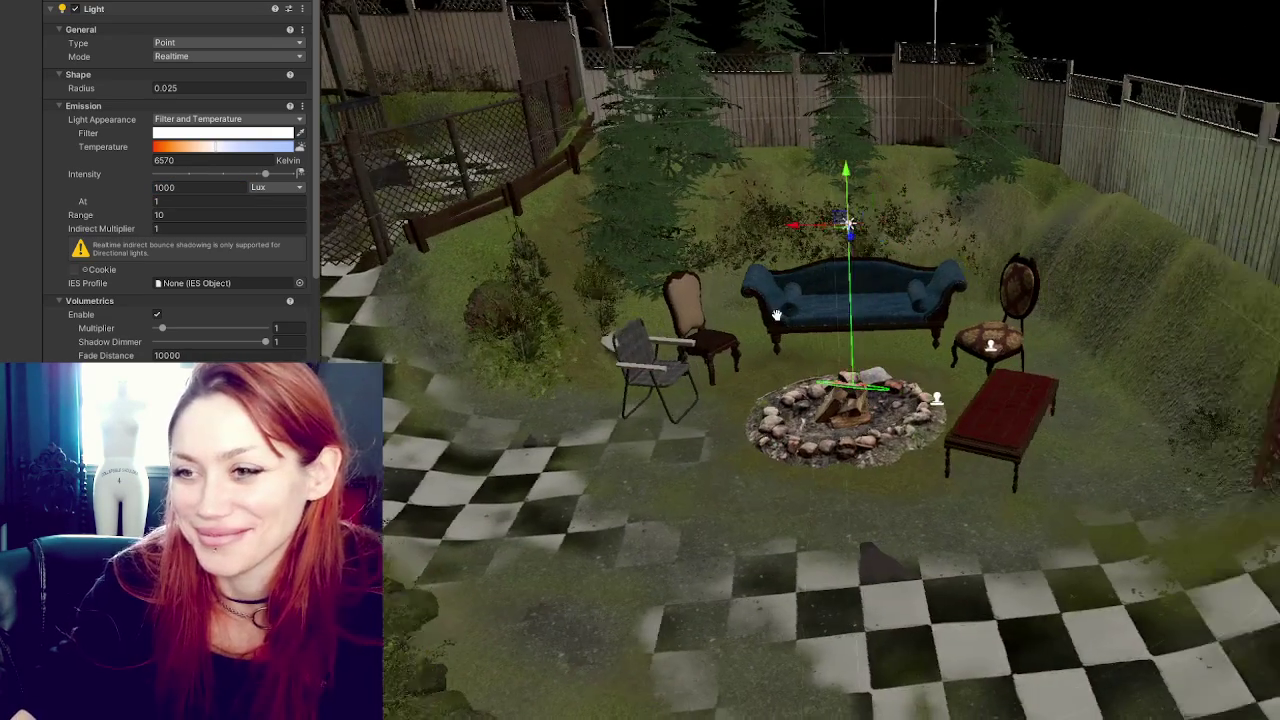
pyautogui.click(193, 133)
pyautogui.moveTo(334, 219); pyautogui.dragTo(331, 212)
pyautogui.moveTo(290, 212); pyautogui.dragTo(276, 180)
pyautogui.click(341, 121)
pyautogui.moveTo(560, 340)
pyautogui.mouseDown()
pyautogui.moveTo(650, 355)
pyautogui.moveTo(597, 353)
pyautogui.mouseUp()
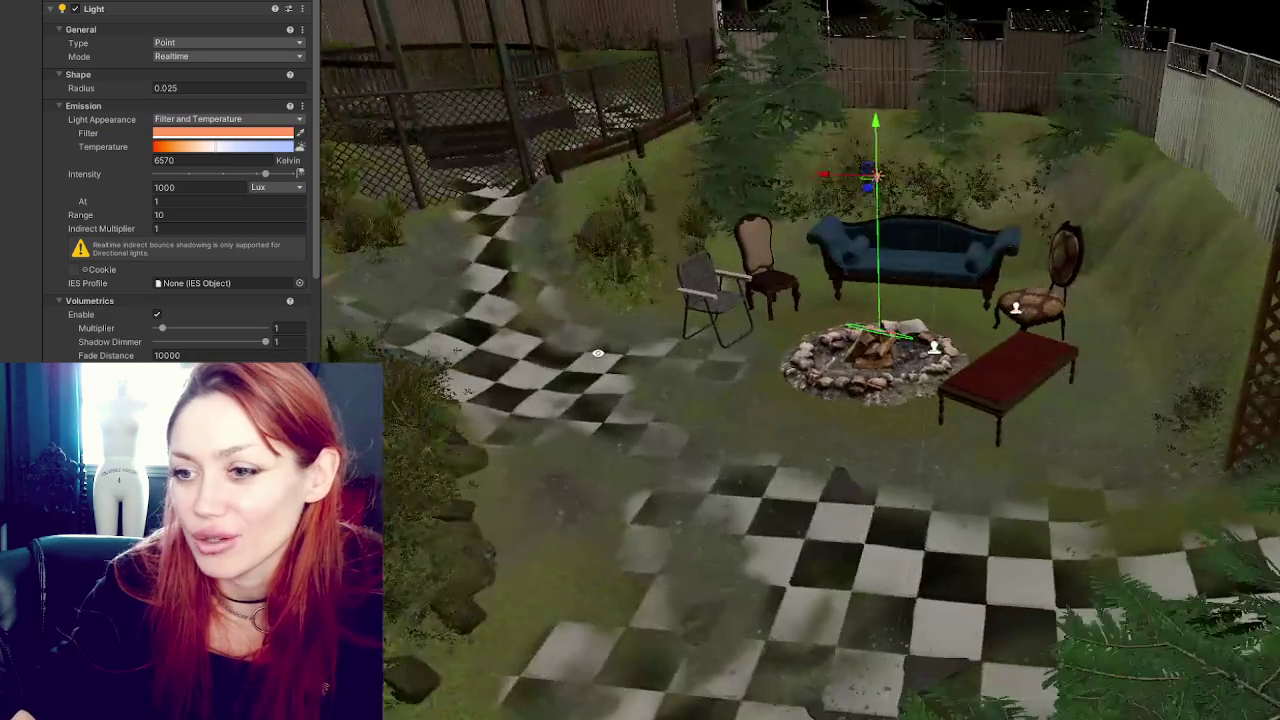
pyautogui.scroll(-3, 93, 219)
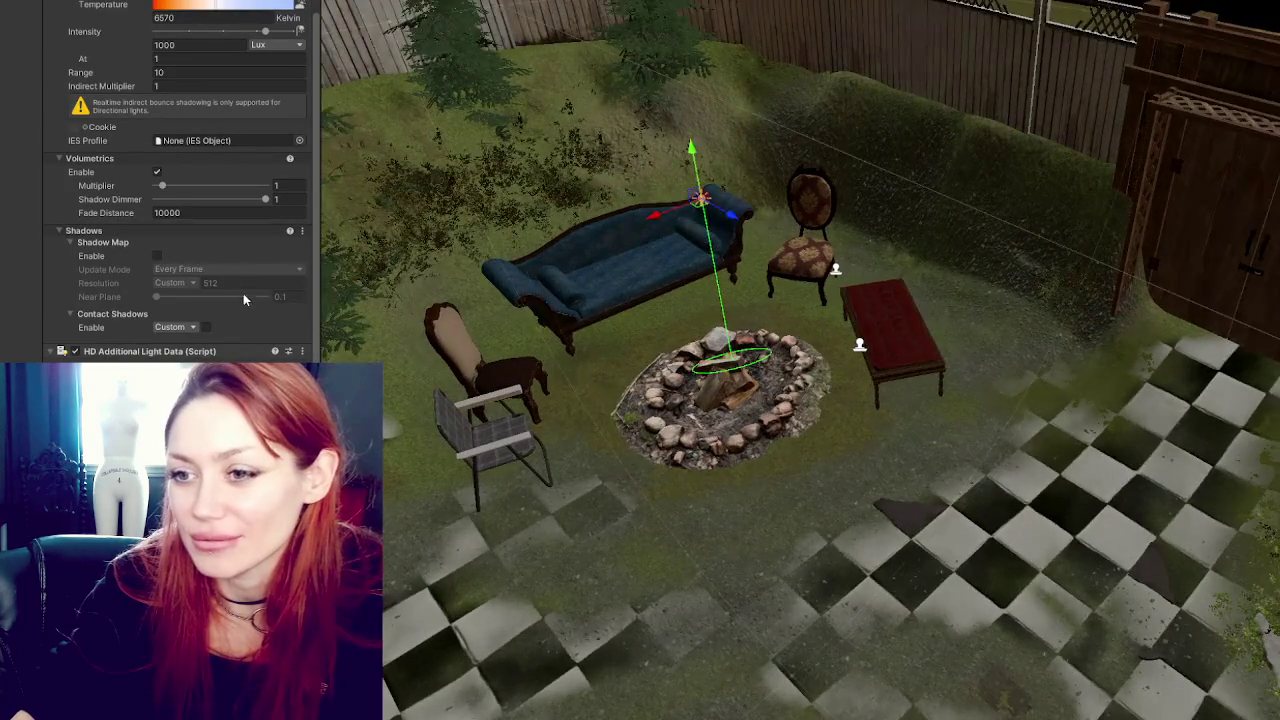
# Lower the light down into the fire pit and enable its shadow map.
pyautogui.moveTo(693, 150)
pyautogui.mouseDown()
pyautogui.moveTo(718, 355)
pyautogui.moveTo(720, 300)
pyautogui.mouseUp()
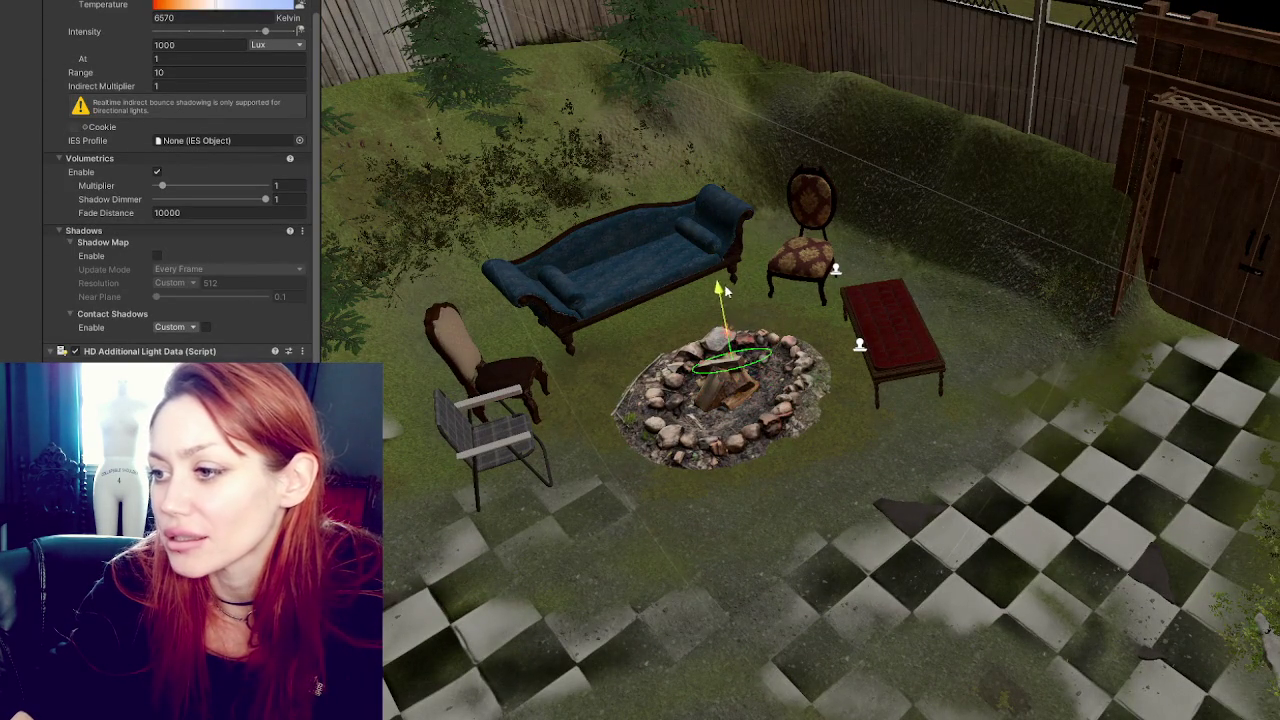
pyautogui.click(157, 257)
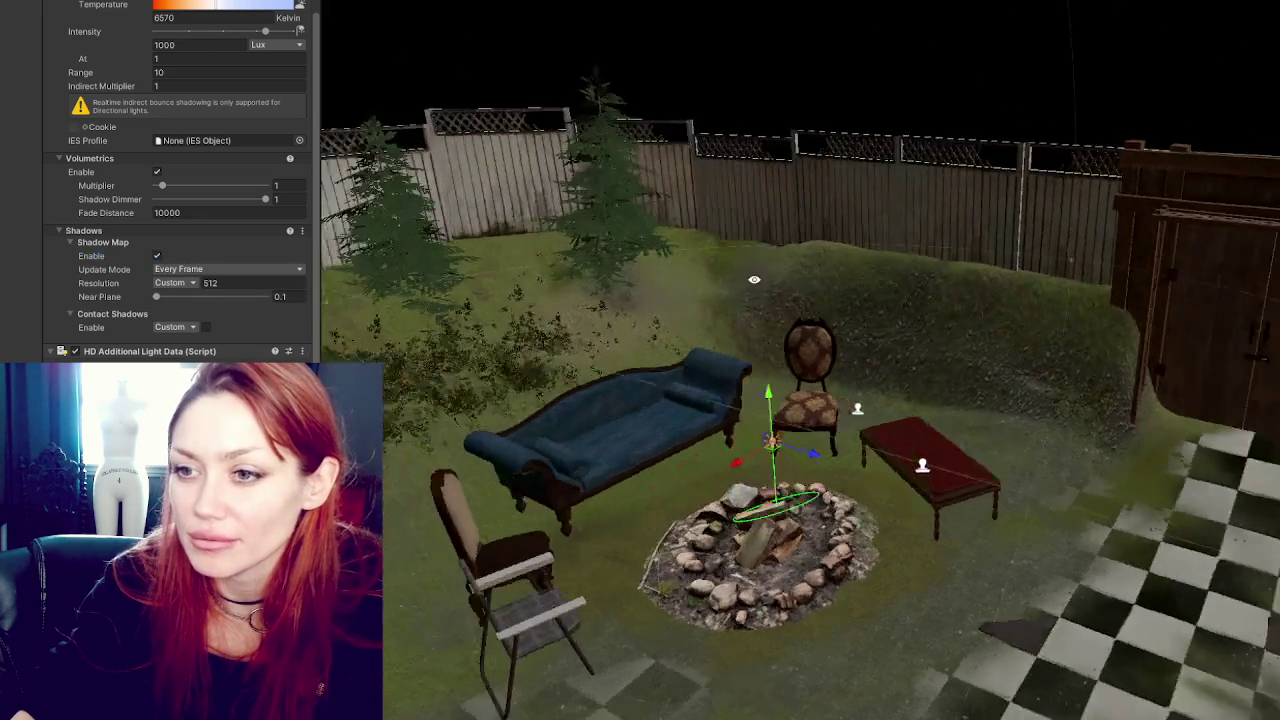
pyautogui.scroll(3, 215, 42)
pyautogui.click(205, 56)
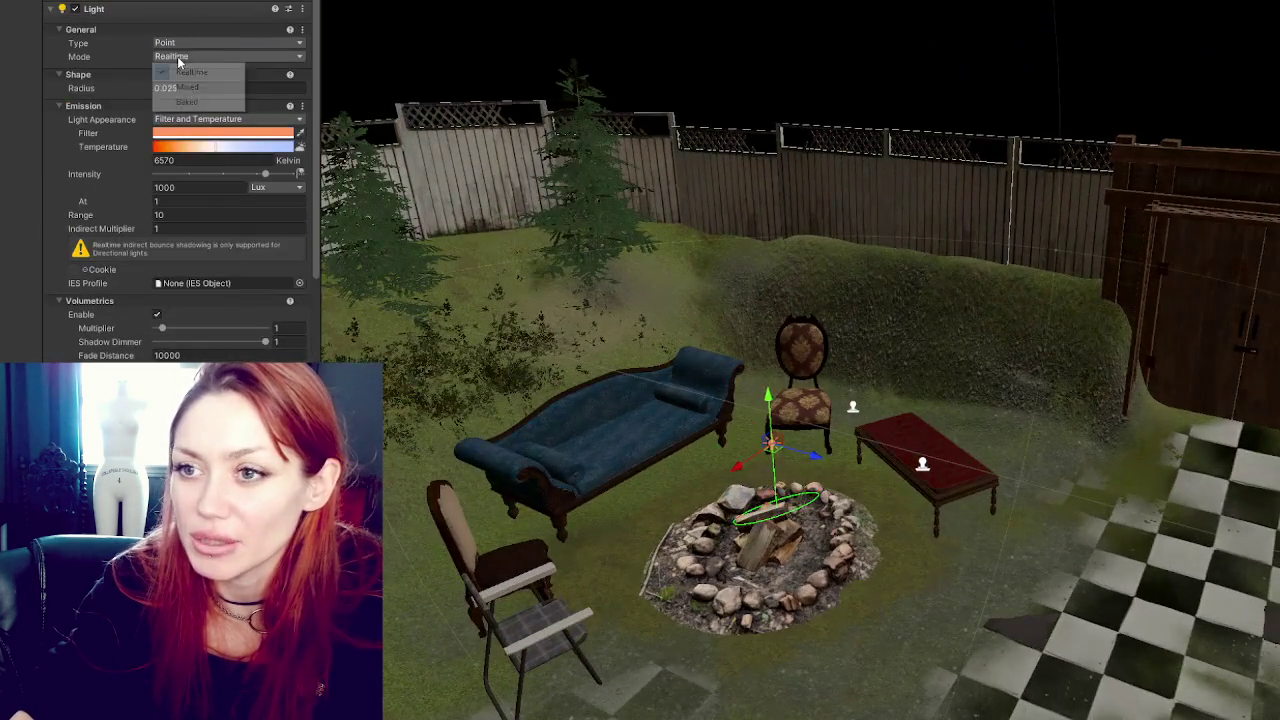
# Switch the fire pit light to Baked mode and set its range to 6.
pyautogui.click(215, 102)
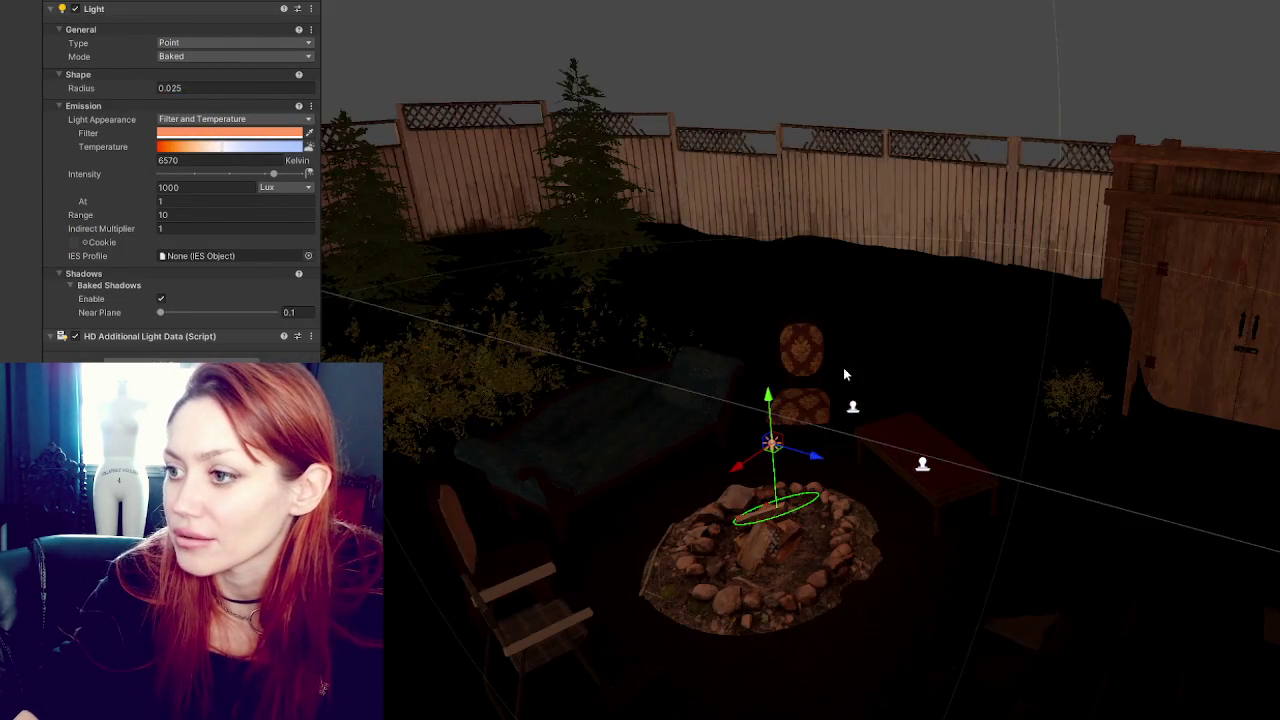
pyautogui.moveTo(848, 375); pyautogui.dragTo(890, 388)
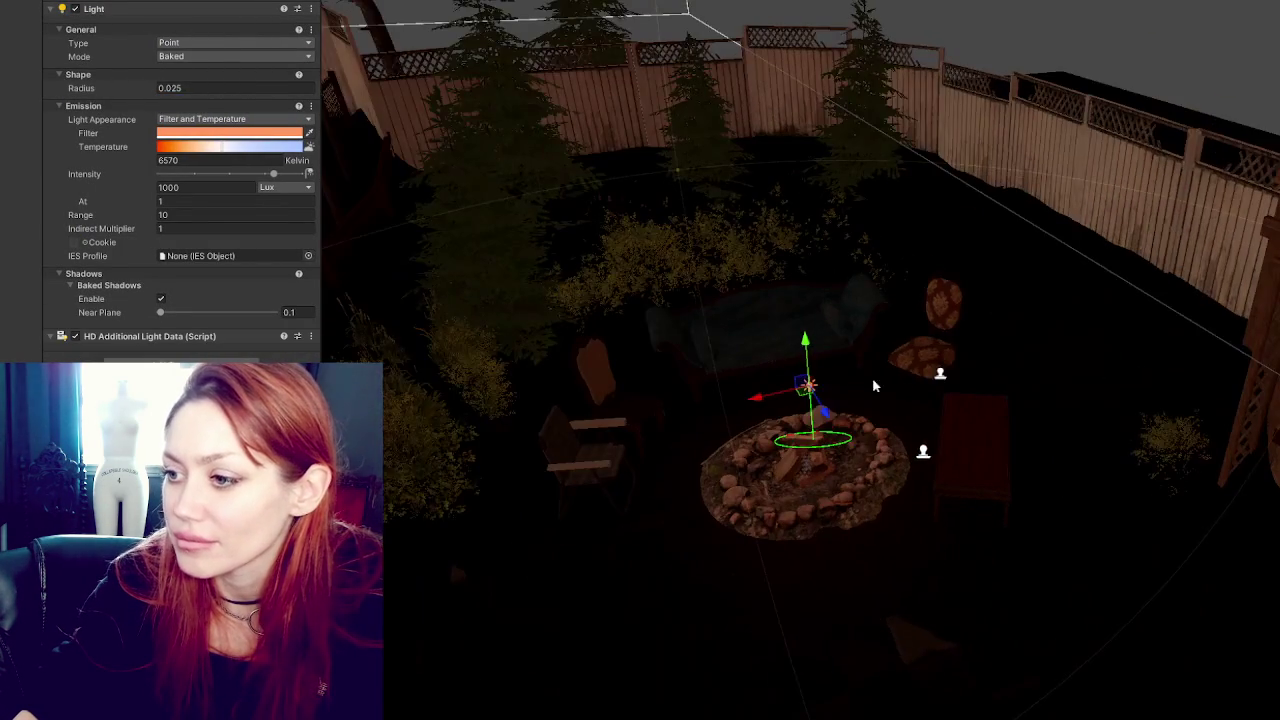
pyautogui.moveTo(770, 398)
pyautogui.mouseDown()
pyautogui.moveTo(1101, 358)
pyautogui.moveTo(1080, 362)
pyautogui.mouseUp()
pyautogui.click(220, 216)
pyautogui.write('6')
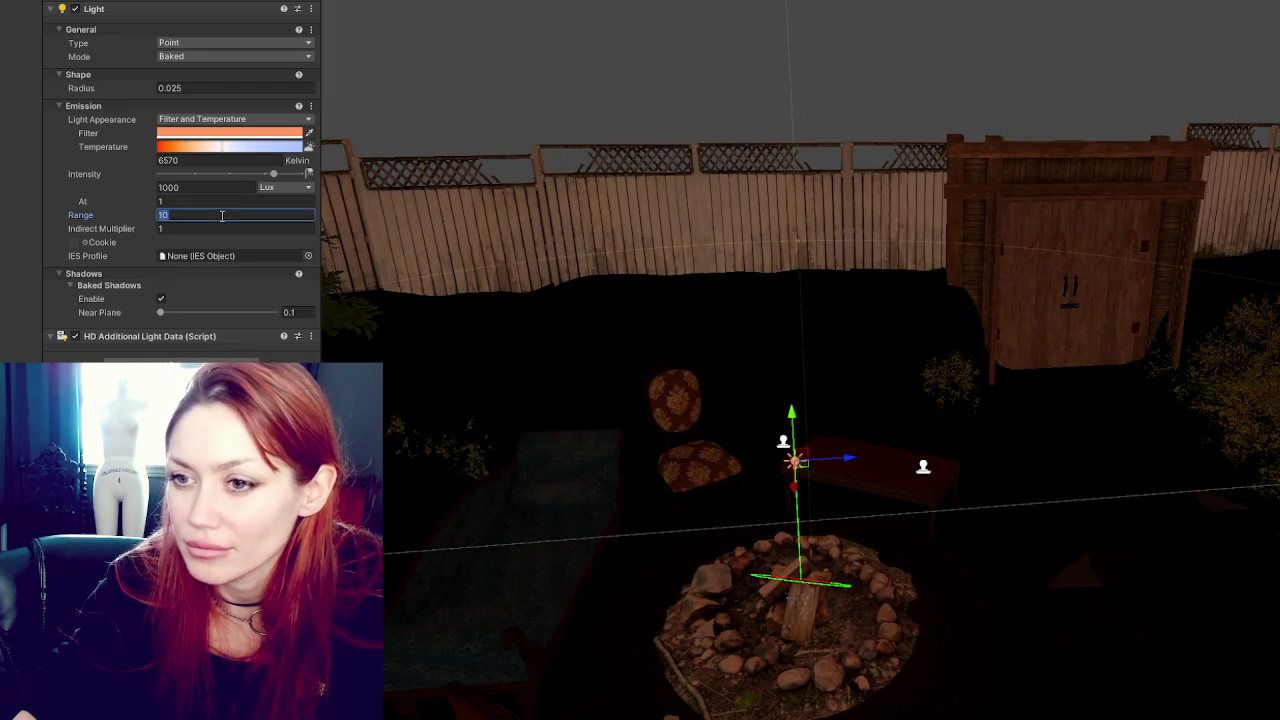
pyautogui.press('BackSpace')
pyautogui.write('3')
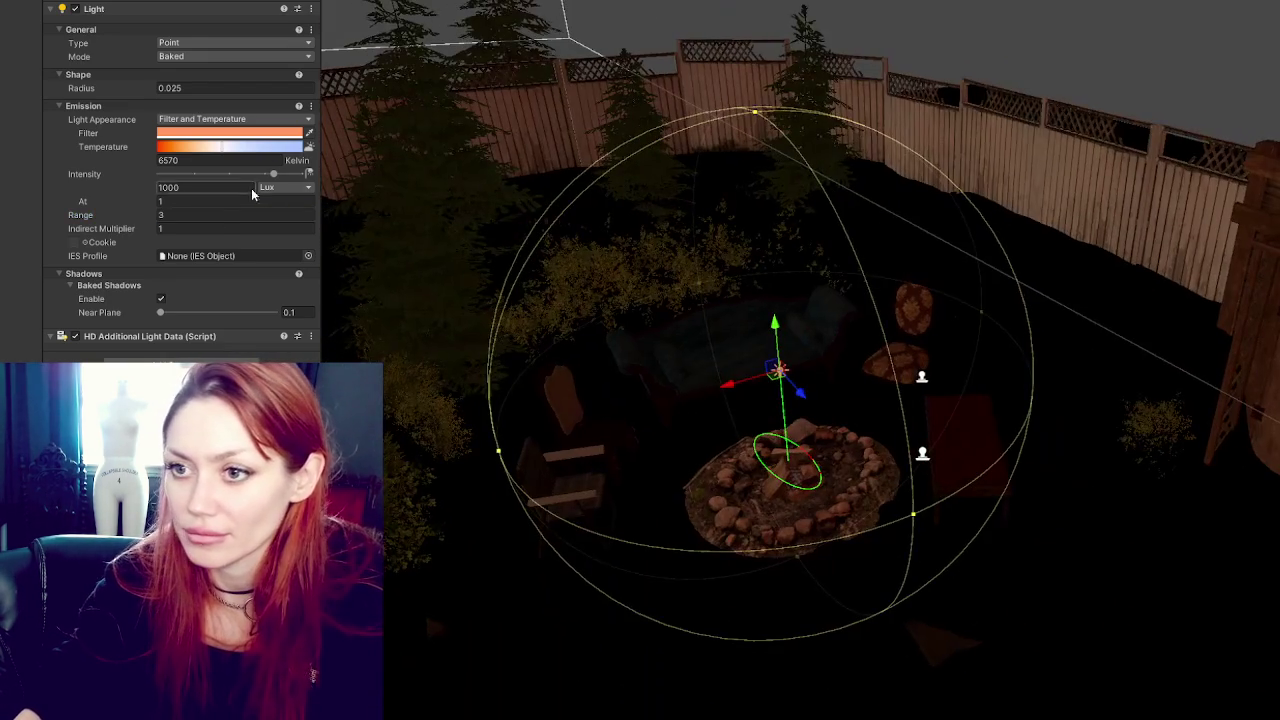
pyautogui.click(204, 213)
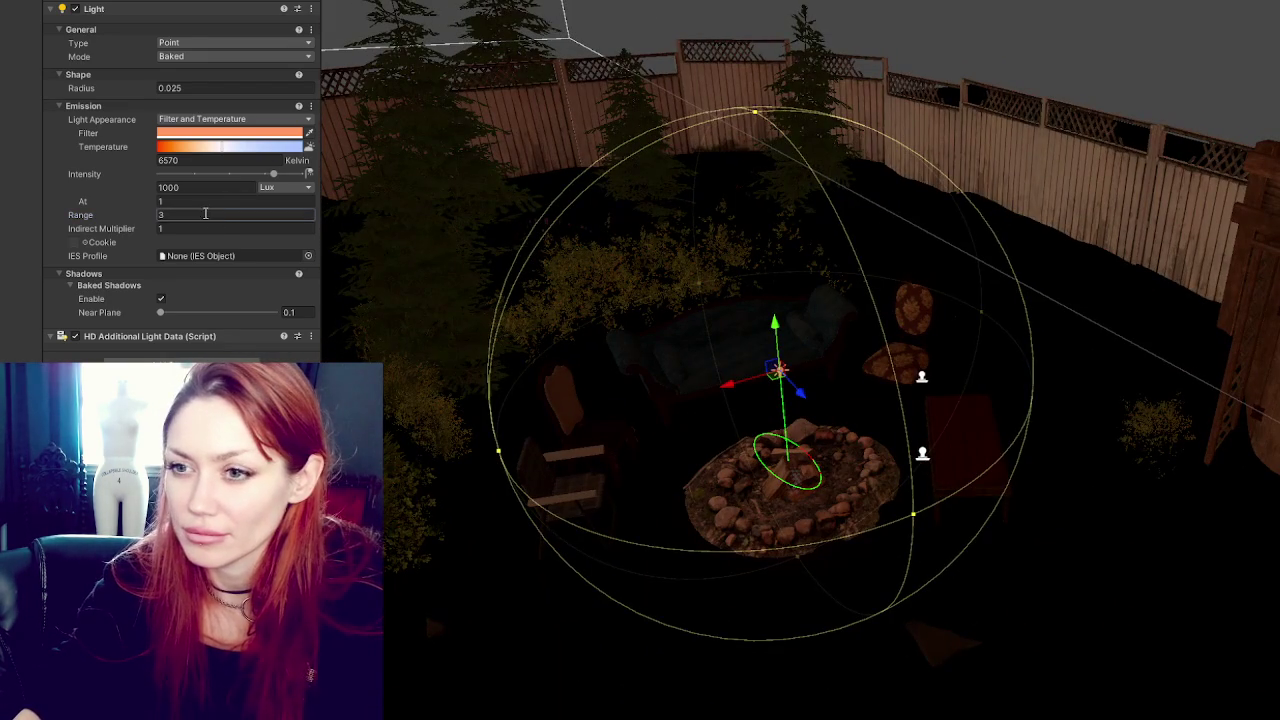
pyautogui.write('6')
# Set the fire pit light's radius to 1.
pyautogui.moveTo(354, 206)
pyautogui.mouseDown()
pyautogui.moveTo(634, 280)
pyautogui.moveTo(500, 303)
pyautogui.moveTo(646, 320)
pyautogui.moveTo(700, 370)
pyautogui.mouseUp()
pyautogui.click(268, 89)
pyautogui.write('1')
pyautogui.moveTo(555, 501)
pyautogui.mouseDown()
pyautogui.moveTo(517, 371)
pyautogui.moveTo(429, 337)
pyautogui.moveTo(400, 300)
pyautogui.mouseUp()
pyautogui.moveTo(400, 38)
pyautogui.mouseDown()
pyautogui.moveTo(392, 384)
pyautogui.moveTo(714, 366)
pyautogui.moveTo(646, 423)
pyautogui.moveTo(645, 441)
pyautogui.mouseUp()
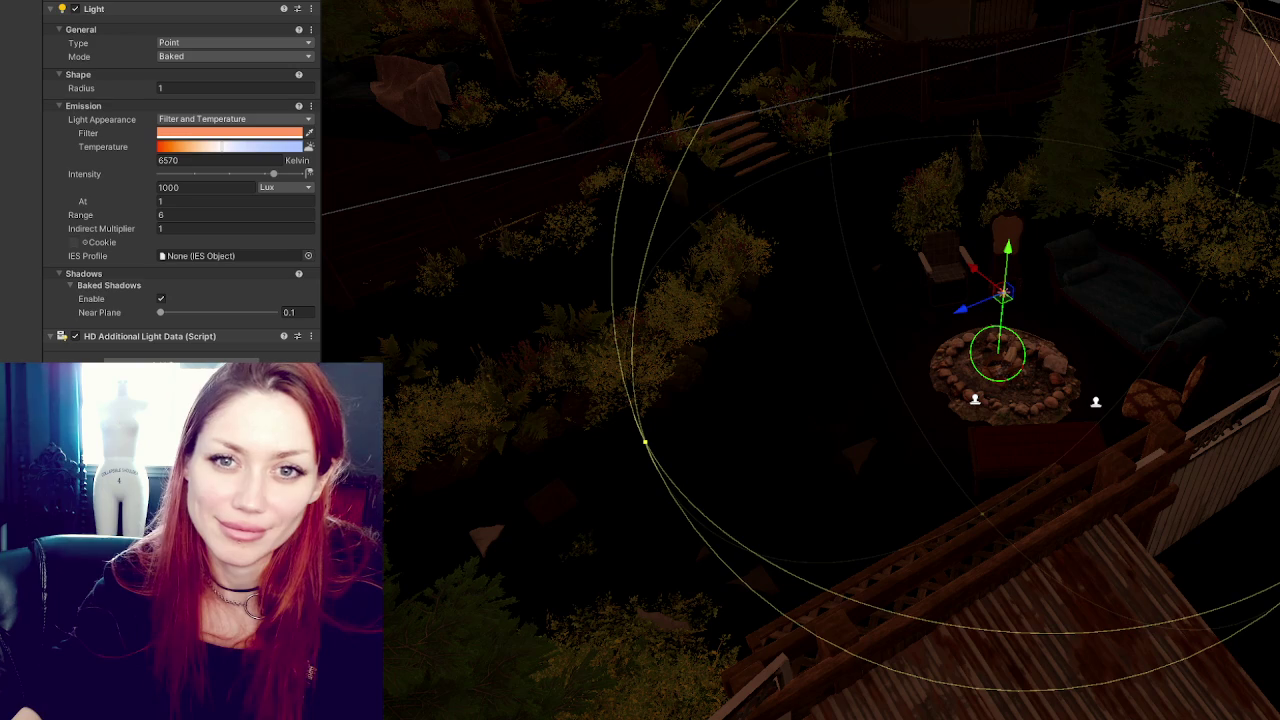
pyautogui.moveTo(951, 308)
pyautogui.mouseDown()
pyautogui.moveTo(979, 258)
pyautogui.moveTo(1205, 393)
pyautogui.moveTo(700, 380)
pyautogui.moveTo(889, 346)
pyautogui.moveTo(936, 356)
pyautogui.mouseUp()
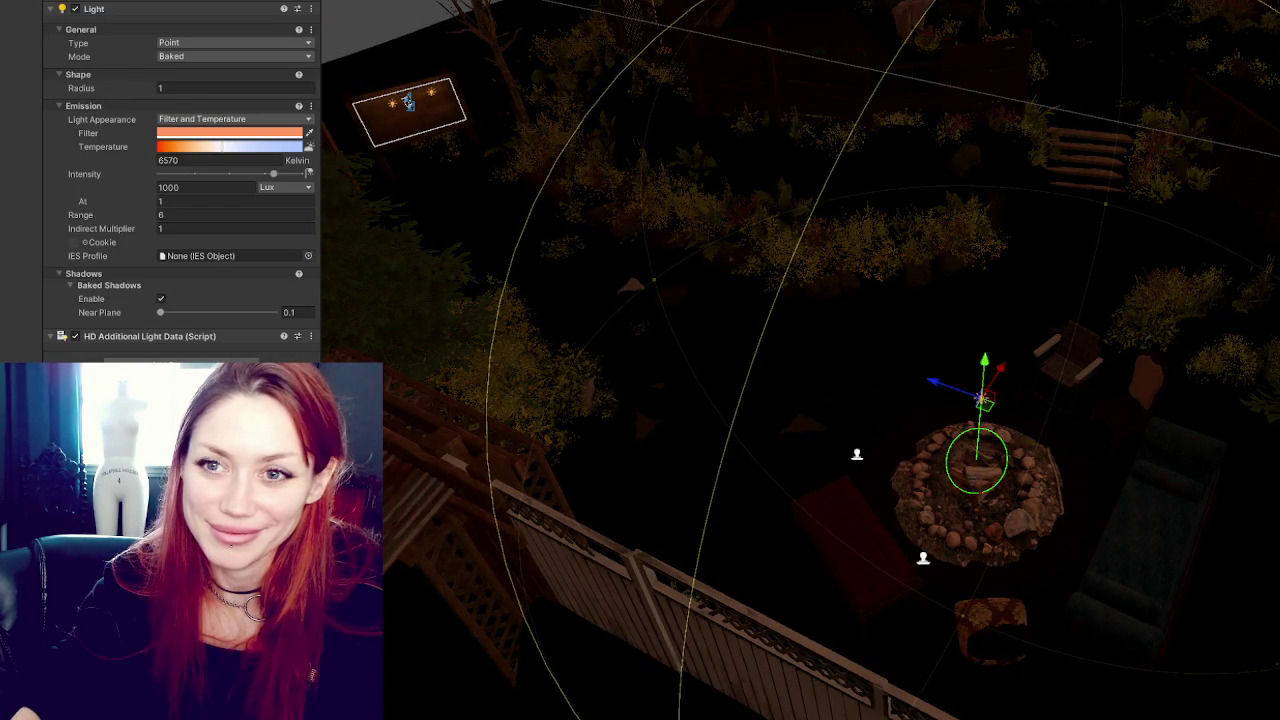
pyautogui.moveTo(962, 337)
pyautogui.mouseDown()
pyautogui.moveTo(934, 337)
pyautogui.moveTo(1010, 339)
pyautogui.mouseUp()
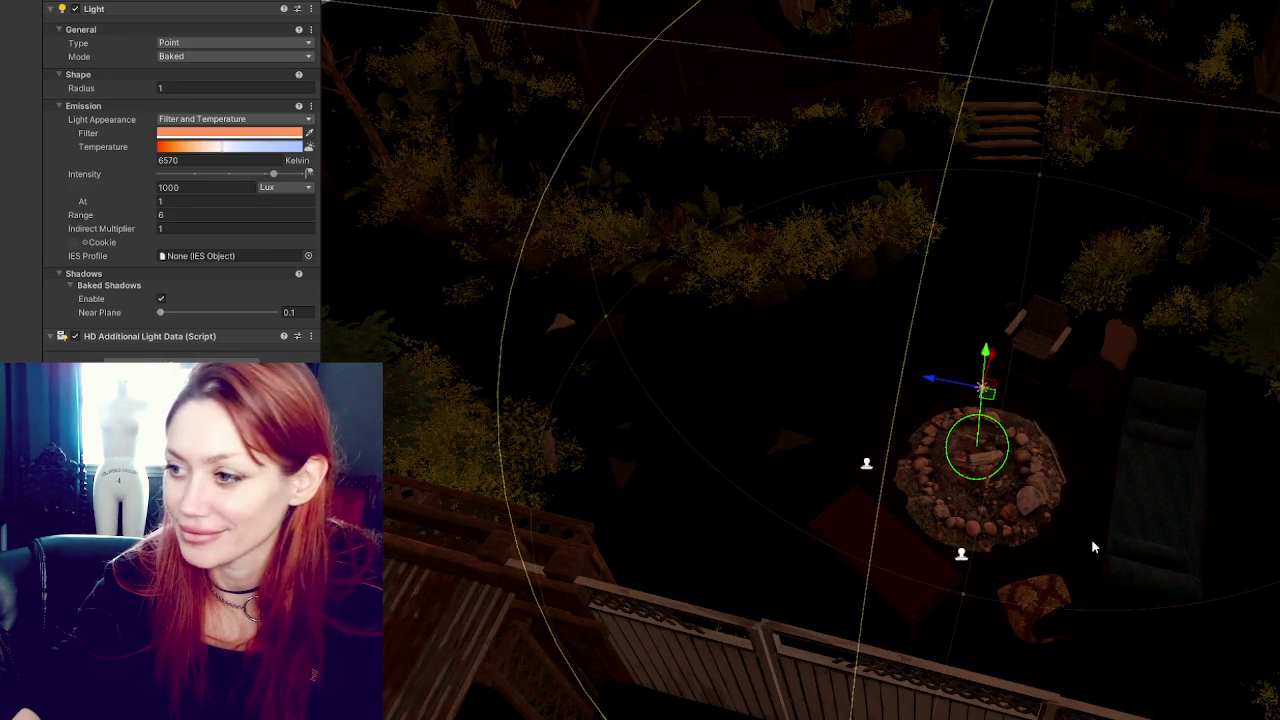
# Undo an accidental move, raise intensity to 10000 Lux, and select the bonfire mesh.
pyautogui.moveTo(955, 396)
pyautogui.mouseDown()
pyautogui.moveTo(434, 331)
pyautogui.moveTo(463, 331)
pyautogui.mouseUp()
pyautogui.hotkey('ctrl', 'z')
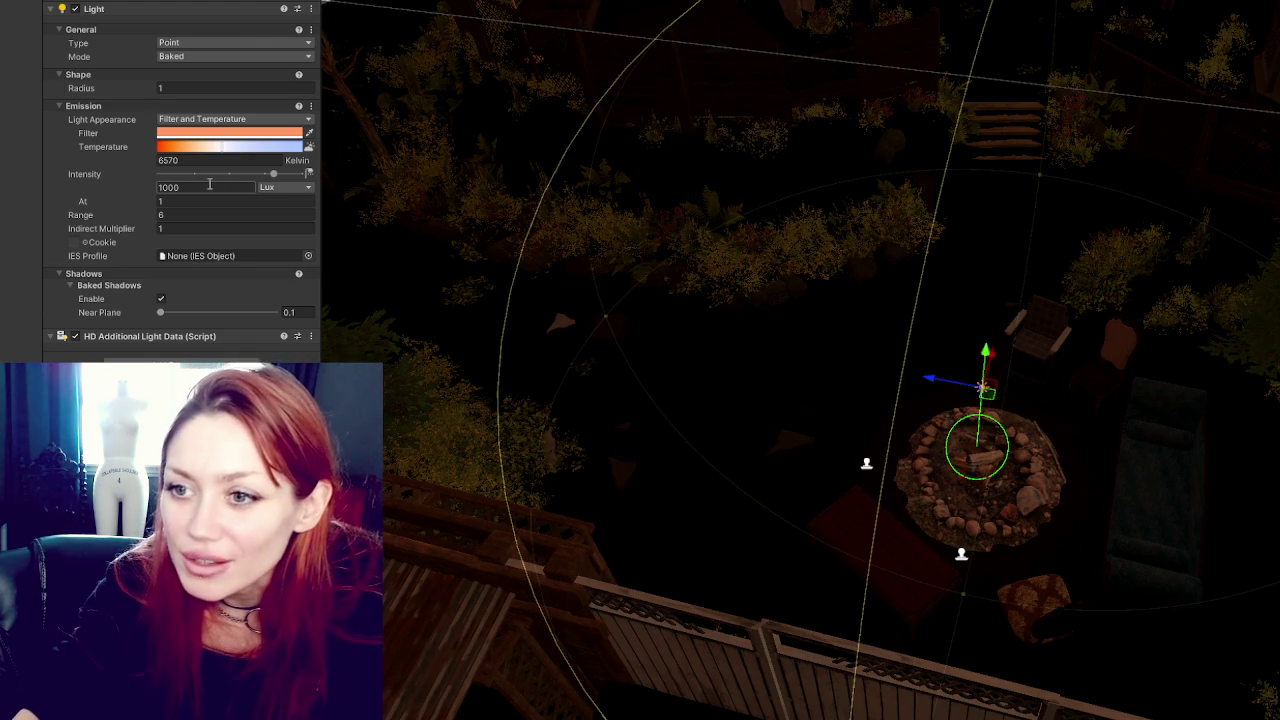
pyautogui.write('0')
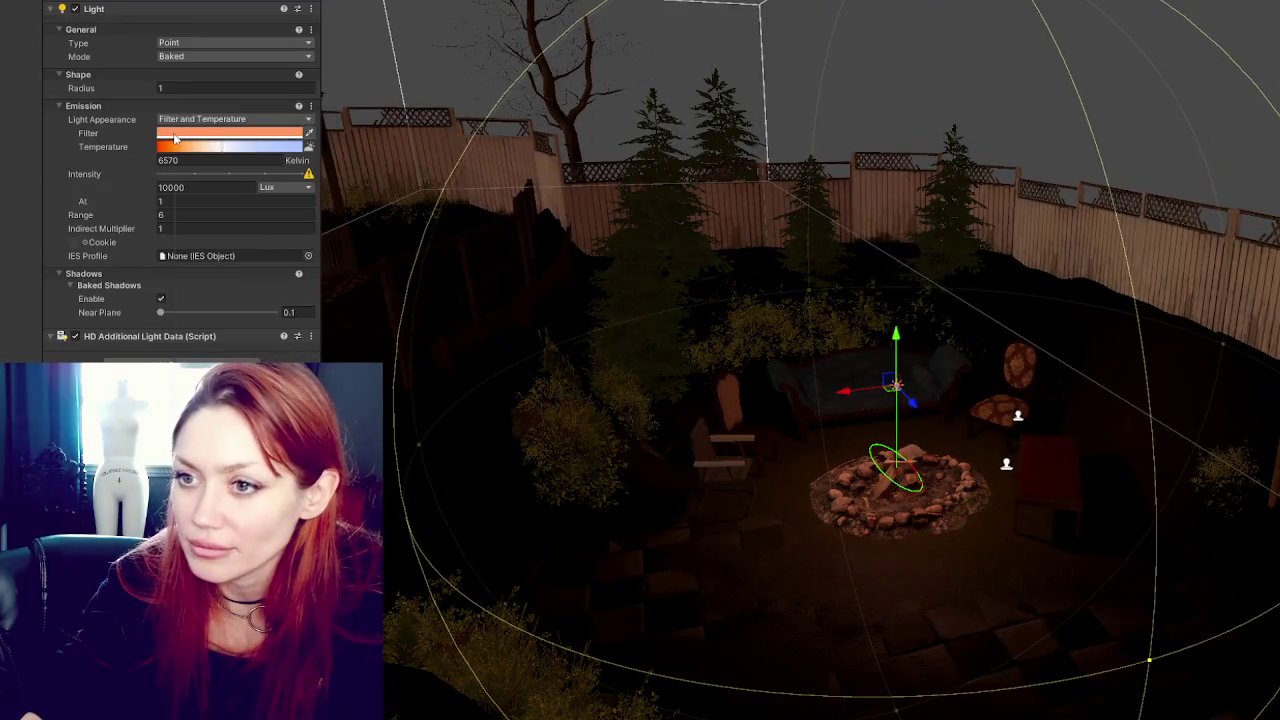
pyautogui.click(175, 134)
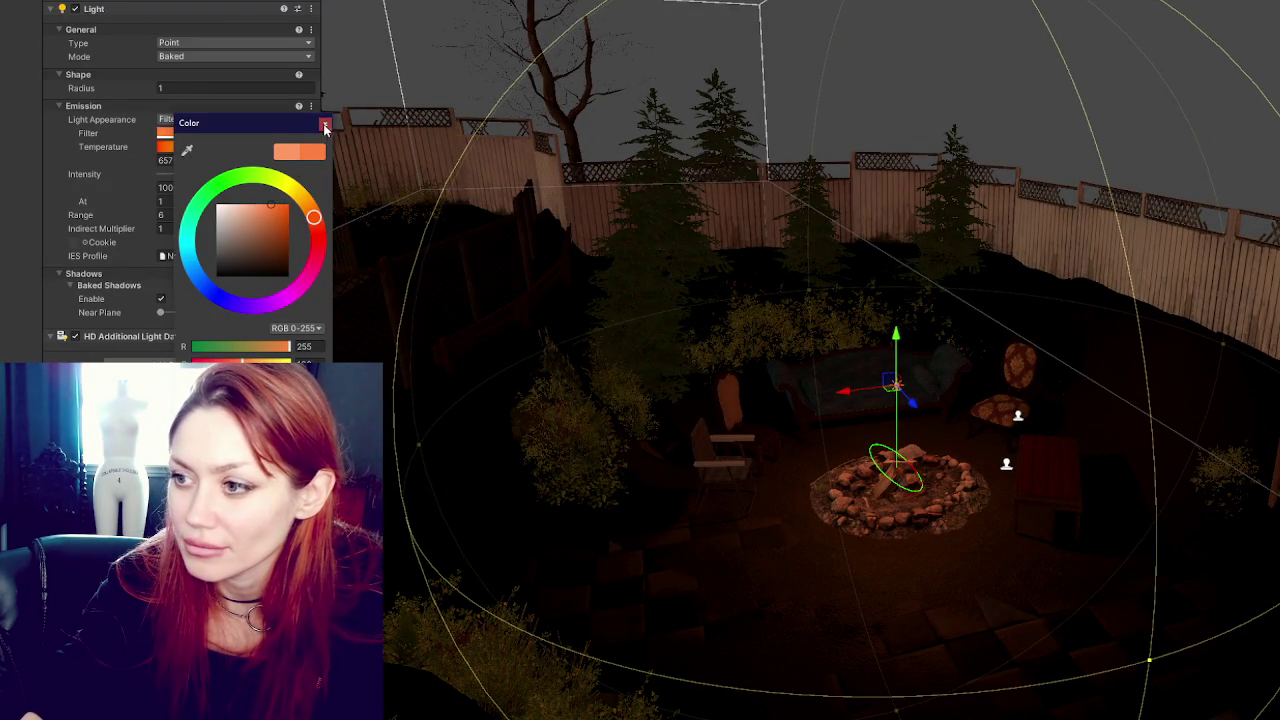
pyautogui.click(325, 126)
pyautogui.click(886, 498)
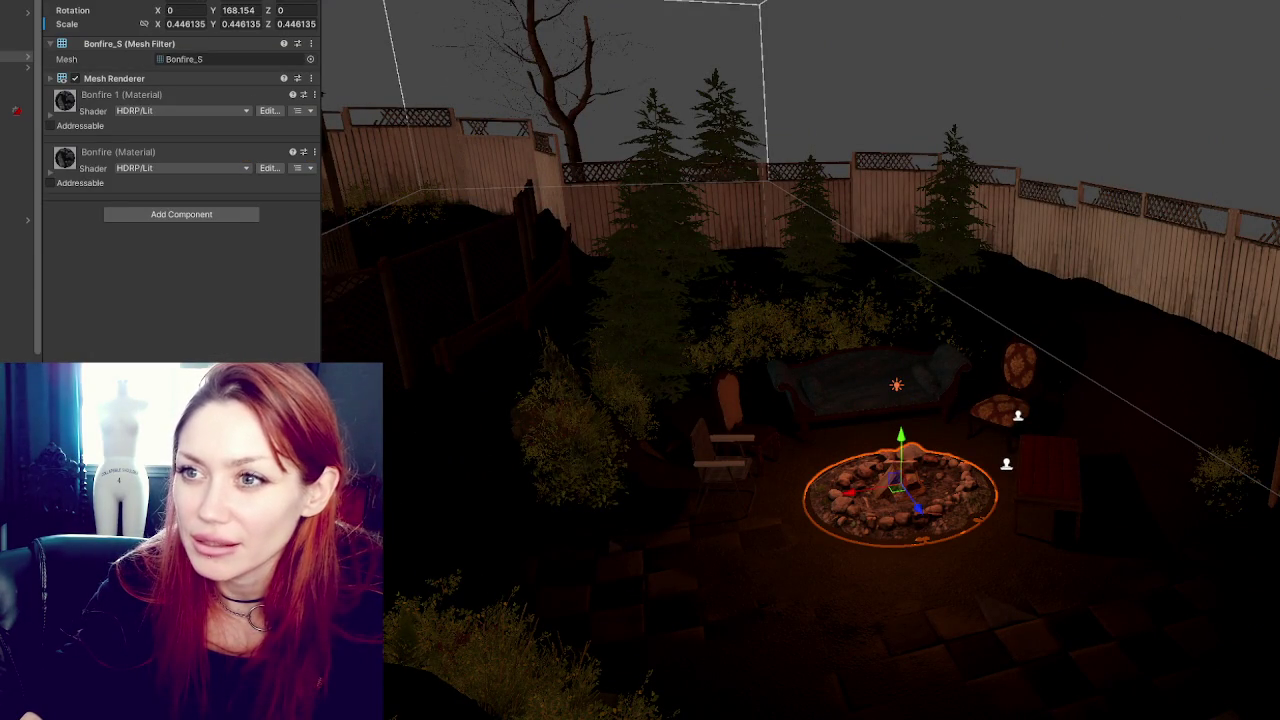
# Reimport the Bonfire_S model with Generate Lightmap UVs enabled.
pyautogui.doubleClick(205, 59)
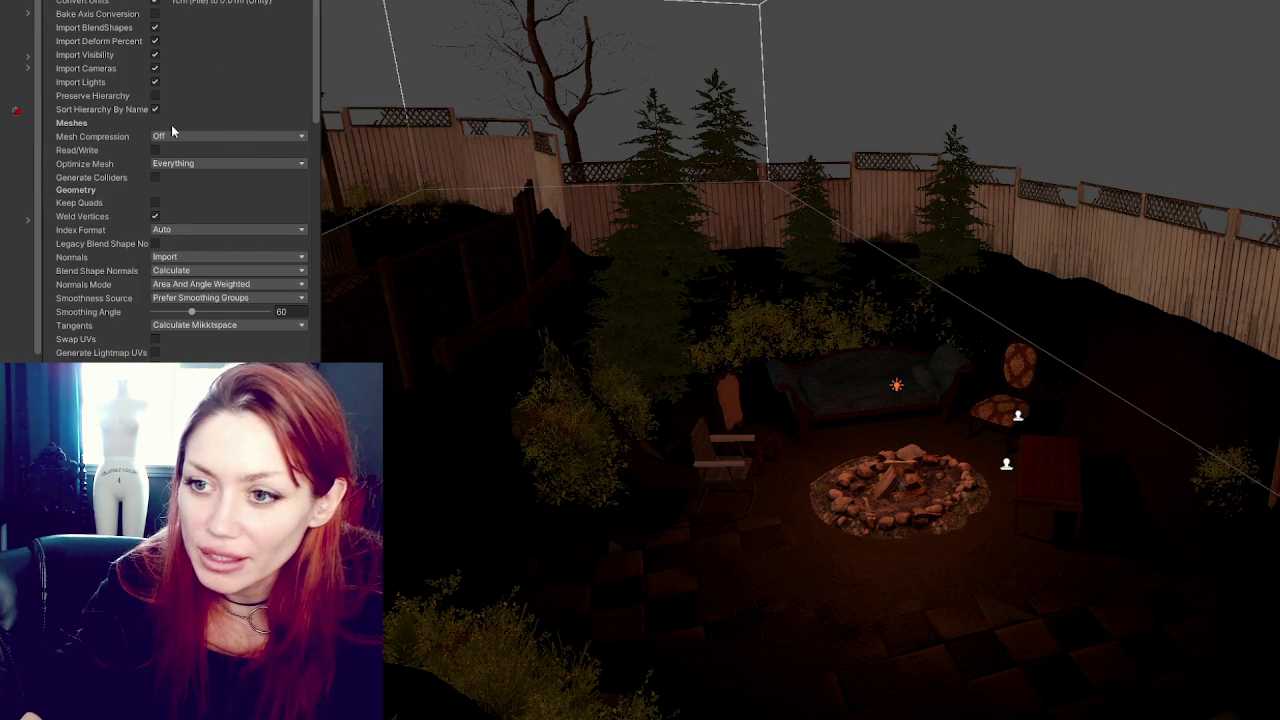
pyautogui.scroll(-3, 251, 221)
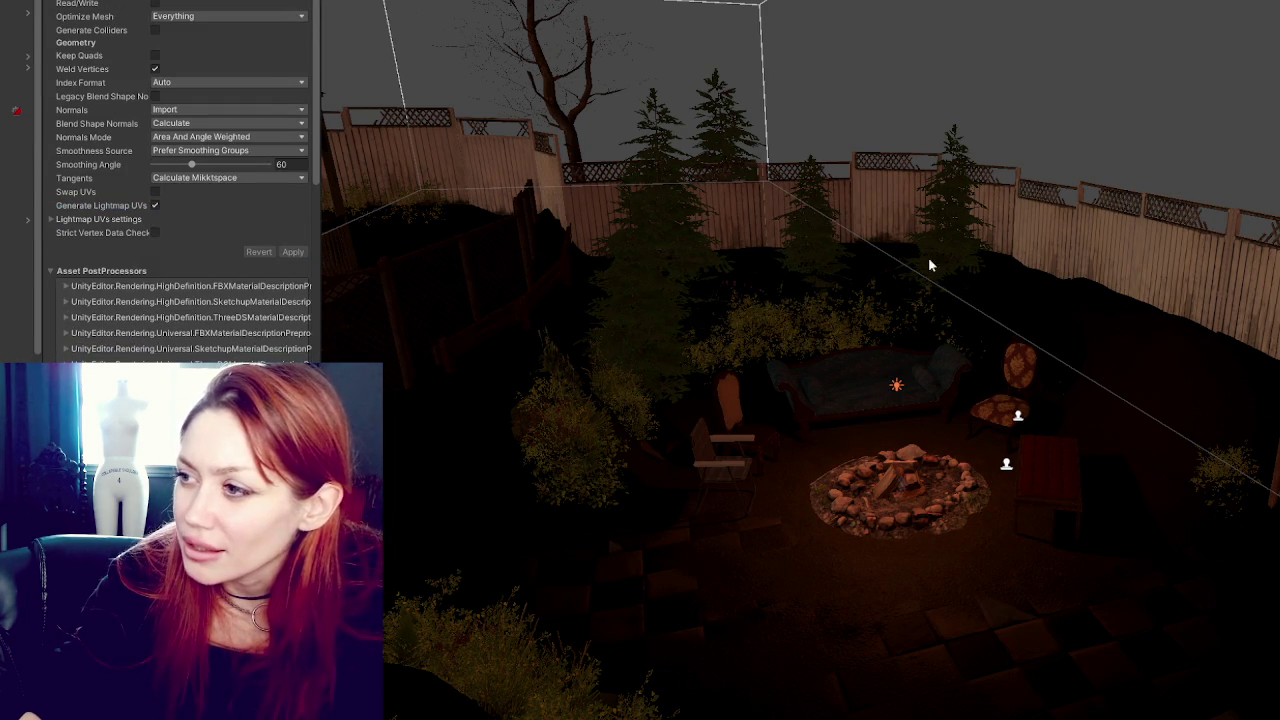
pyautogui.click(1078, 262)
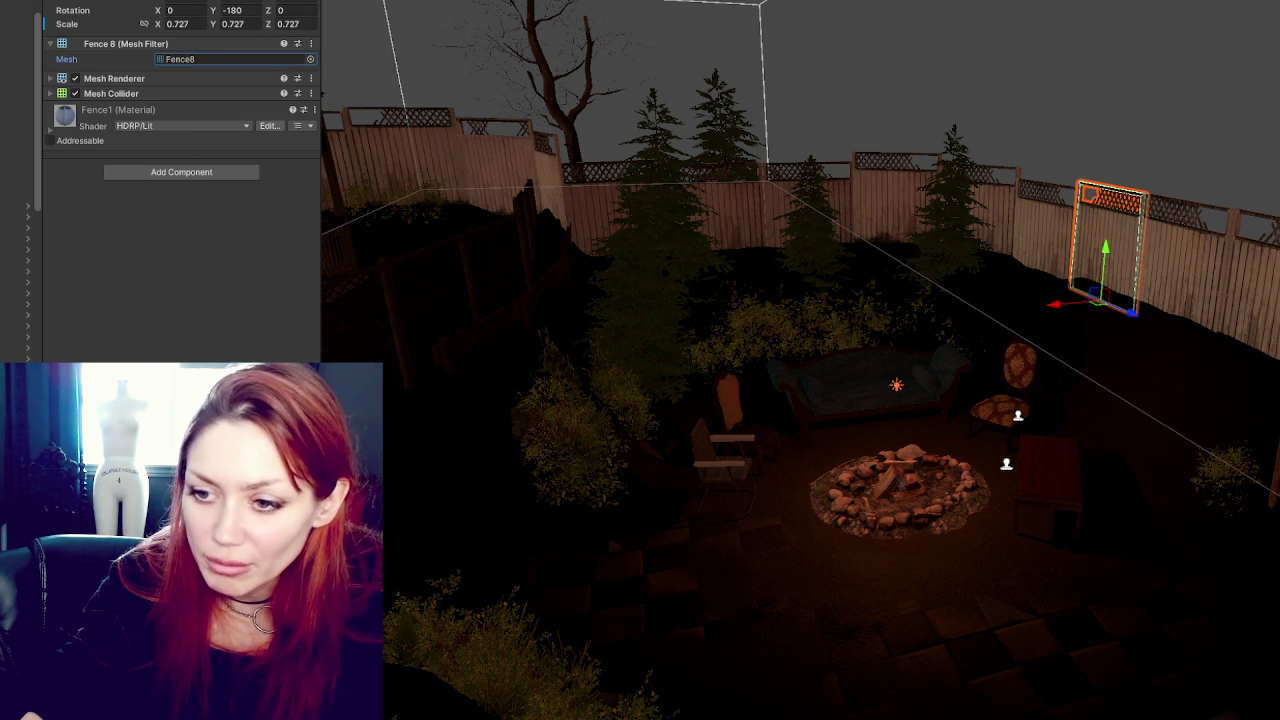
# Review Fence8's import settings, then select and frame the fire pit point light.
pyautogui.doubleClick(200, 59)
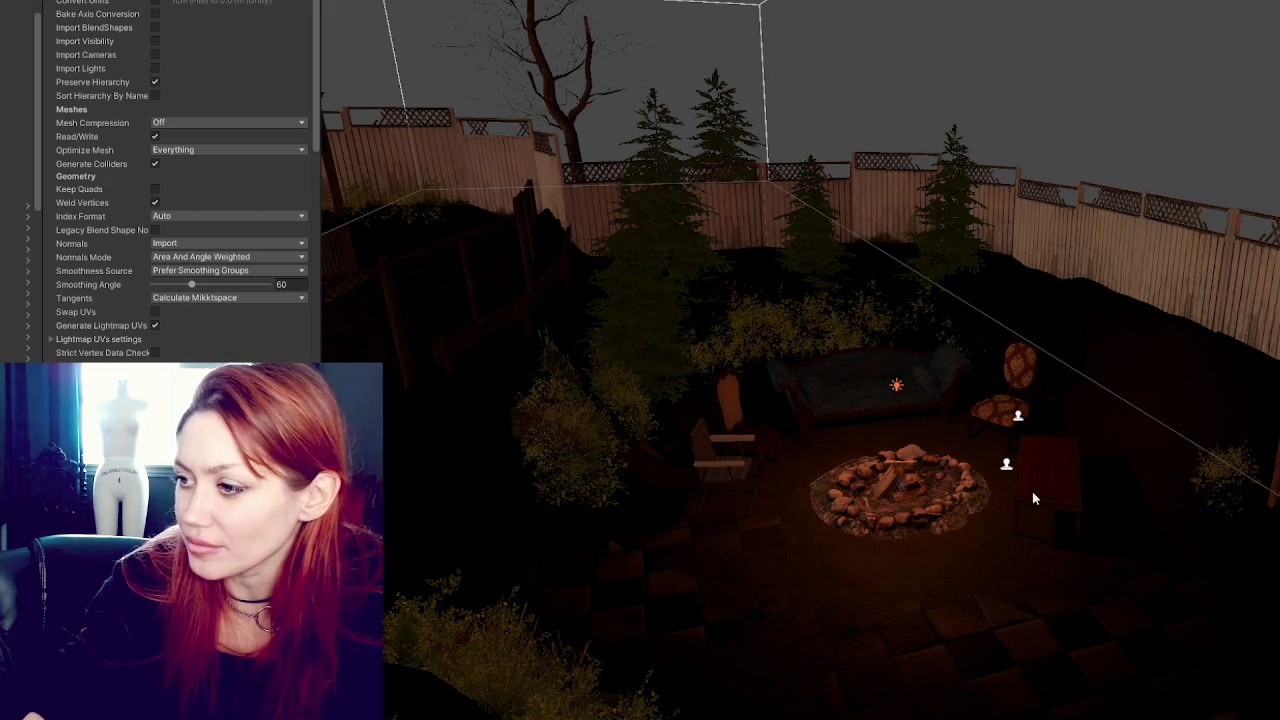
pyautogui.click(896, 388)
pyautogui.press('f')
pyautogui.moveTo(792, 378); pyautogui.dragTo(779, 307)
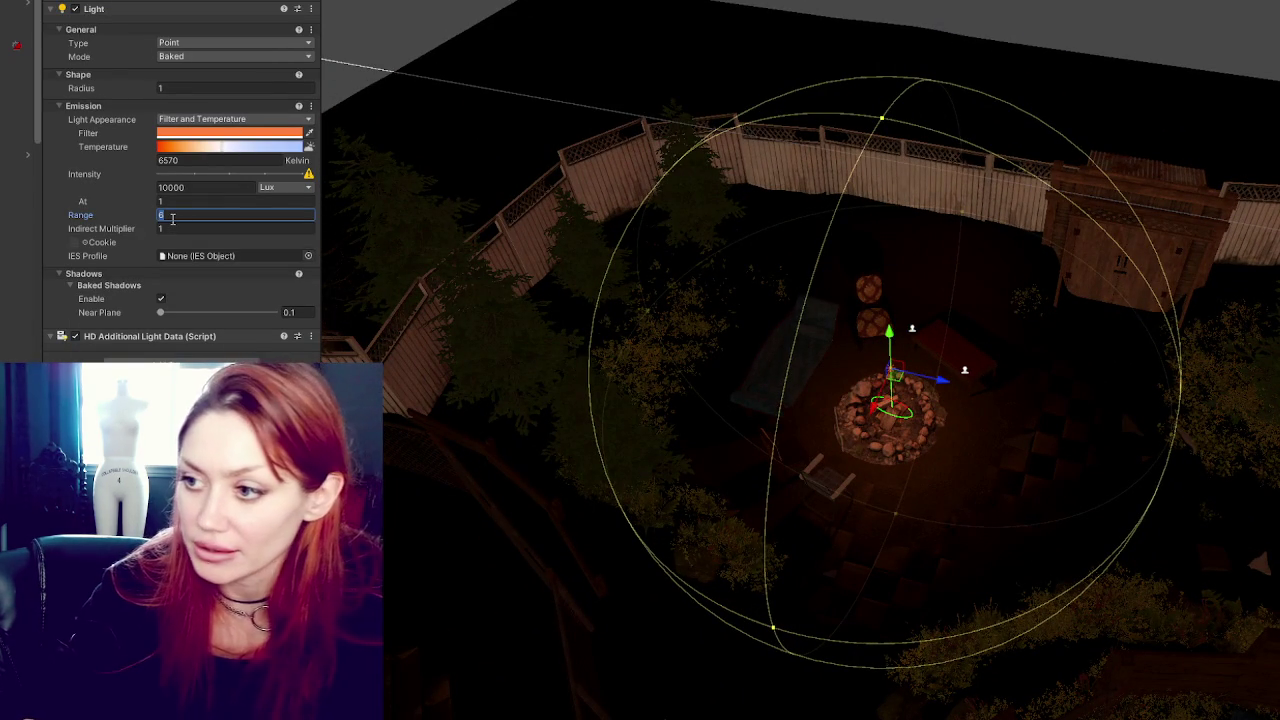
# Set the point light's range to 8.
pyautogui.write('8')
pyautogui.moveTo(980, 420)
pyautogui.mouseDown()
pyautogui.moveTo(1000, 323)
pyautogui.moveTo(749, 394)
pyautogui.moveTo(666, 403)
pyautogui.moveTo(771, 403)
pyautogui.moveTo(689, 342)
pyautogui.moveTo(797, 418)
pyautogui.mouseUp()
pyautogui.moveTo(988, 322); pyautogui.dragTo(1027, 206)
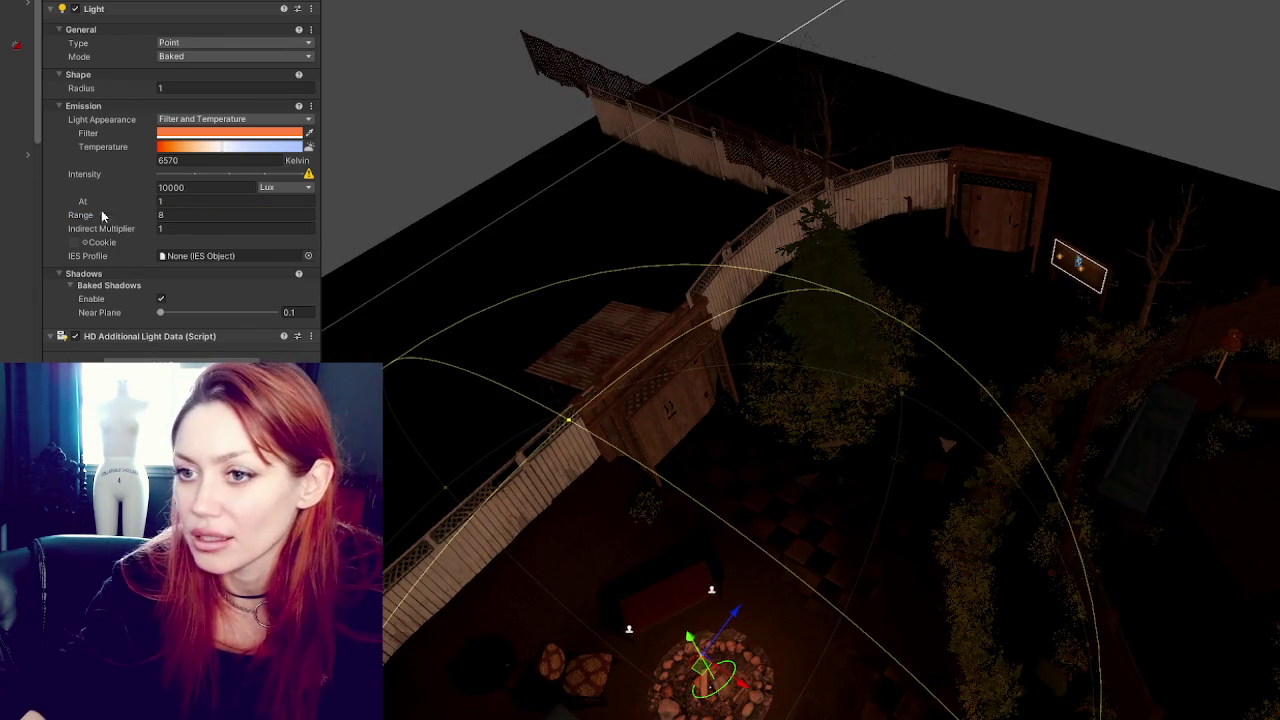
pyautogui.moveTo(880, 260)
pyautogui.mouseDown()
pyautogui.moveTo(1067, 308)
pyautogui.moveTo(757, 350)
pyautogui.mouseUp()
# Move the light onto the table lamp and tint its filter a pale warm yellow.
pyautogui.moveTo(1022, 533)
pyautogui.mouseDown()
pyautogui.moveTo(1030, 495)
pyautogui.moveTo(990, 440)
pyautogui.moveTo(935, 197)
pyautogui.moveTo(842, 245)
pyautogui.mouseUp()
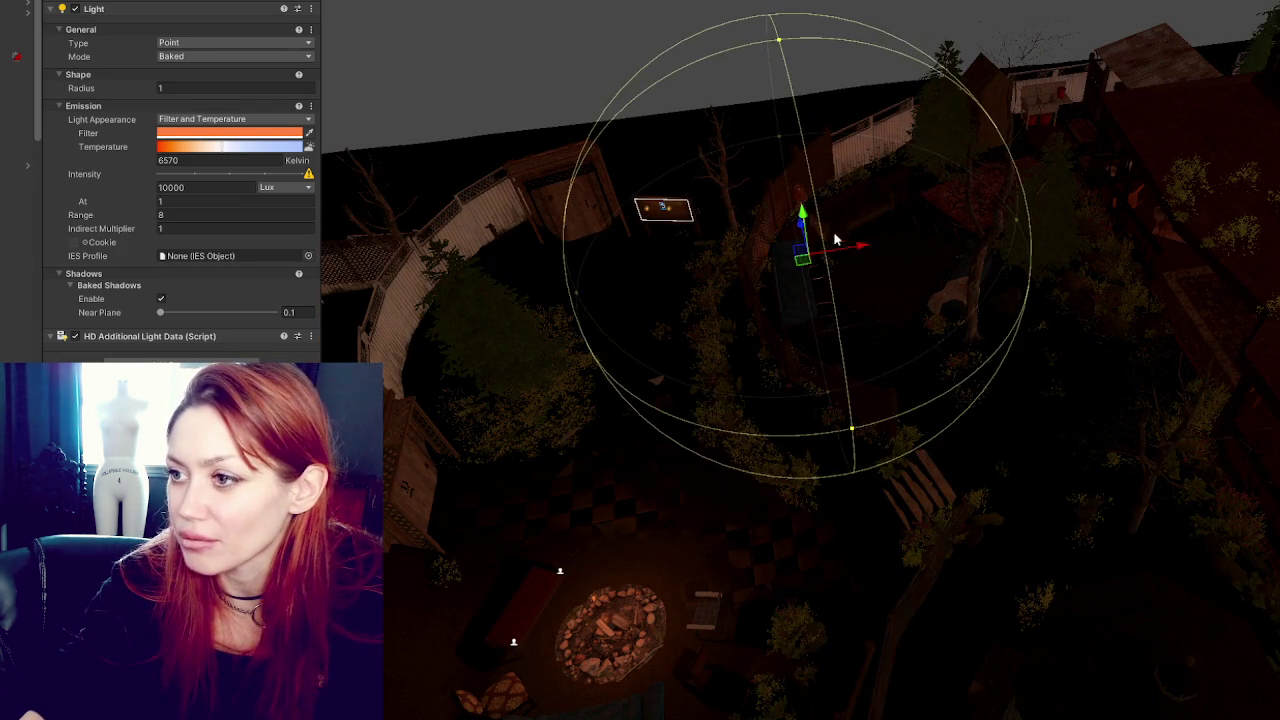
pyautogui.scroll(5, 863, 234)
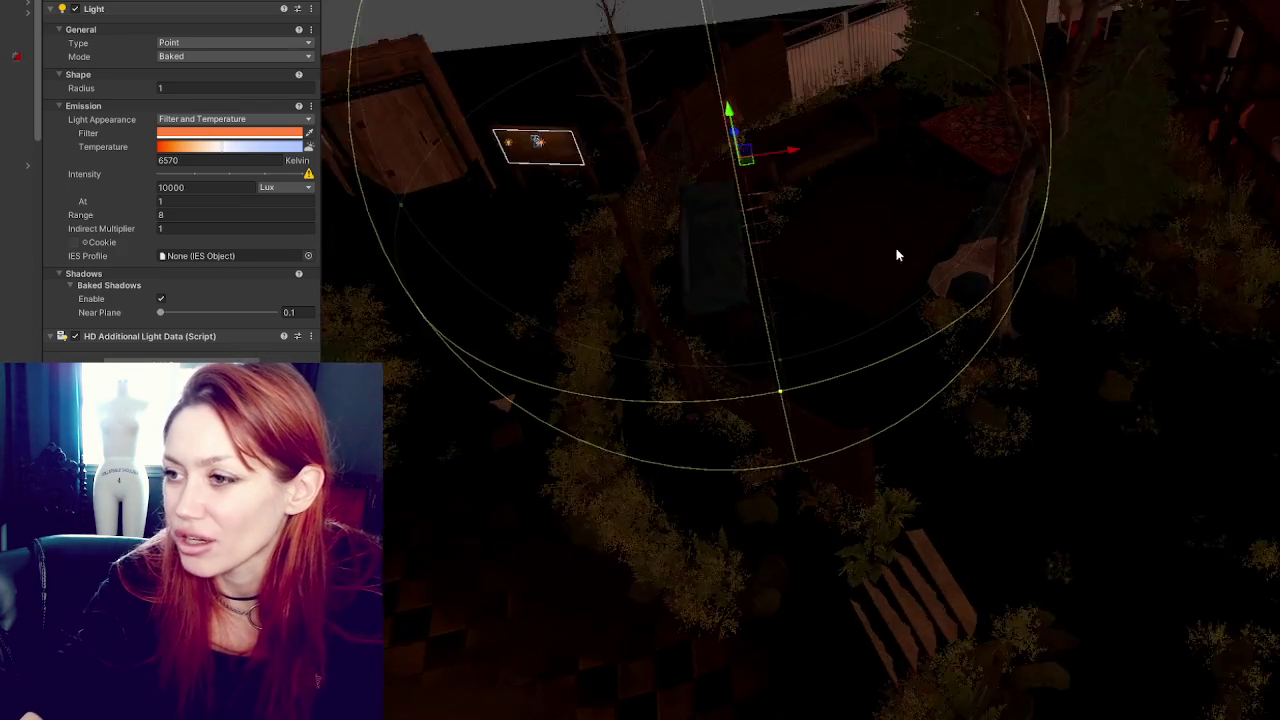
pyautogui.moveTo(827, 368)
pyautogui.mouseDown()
pyautogui.moveTo(640, 173)
pyautogui.moveTo(736, 204)
pyautogui.moveTo(666, 212)
pyautogui.moveTo(652, 197)
pyautogui.mouseUp()
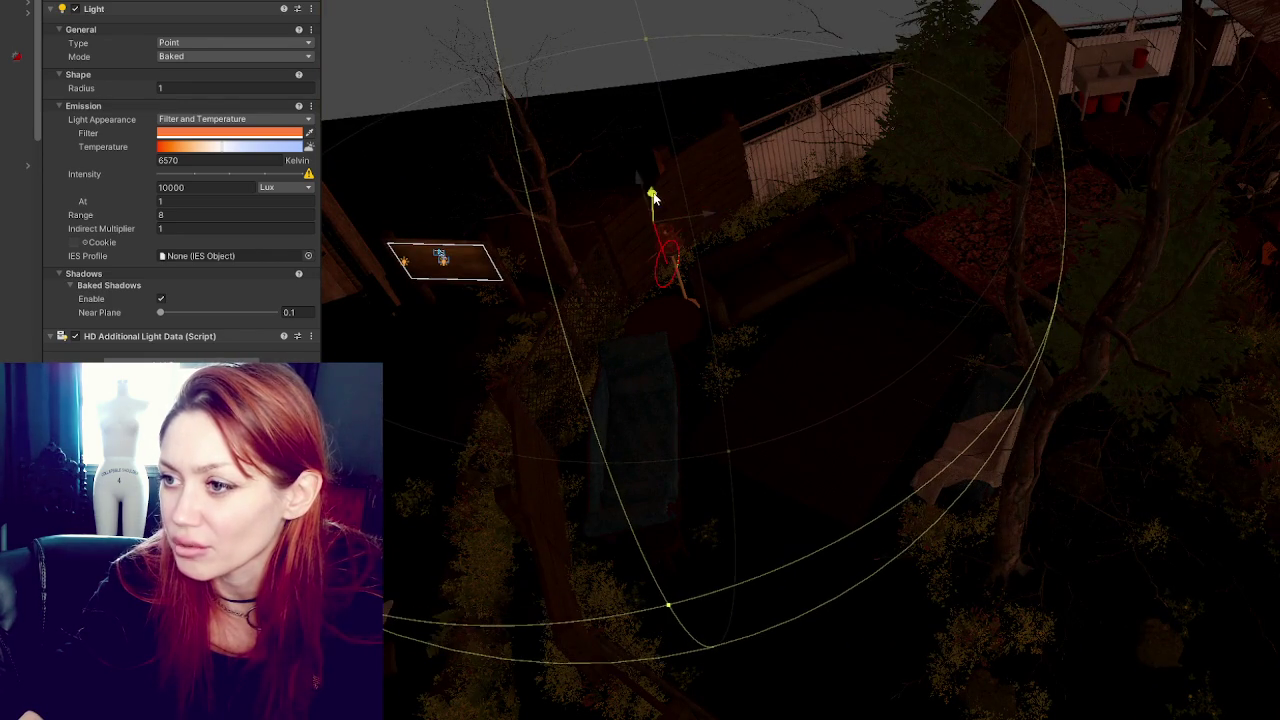
pyautogui.moveTo(920, 249)
pyautogui.mouseDown()
pyautogui.moveTo(678, 127)
pyautogui.moveTo(1060, 340)
pyautogui.mouseUp()
pyautogui.moveTo(1113, 378)
pyautogui.mouseDown()
pyautogui.moveTo(1019, 376)
pyautogui.moveTo(976, 340)
pyautogui.moveTo(988, 268)
pyautogui.moveTo(950, 268)
pyautogui.mouseUp()
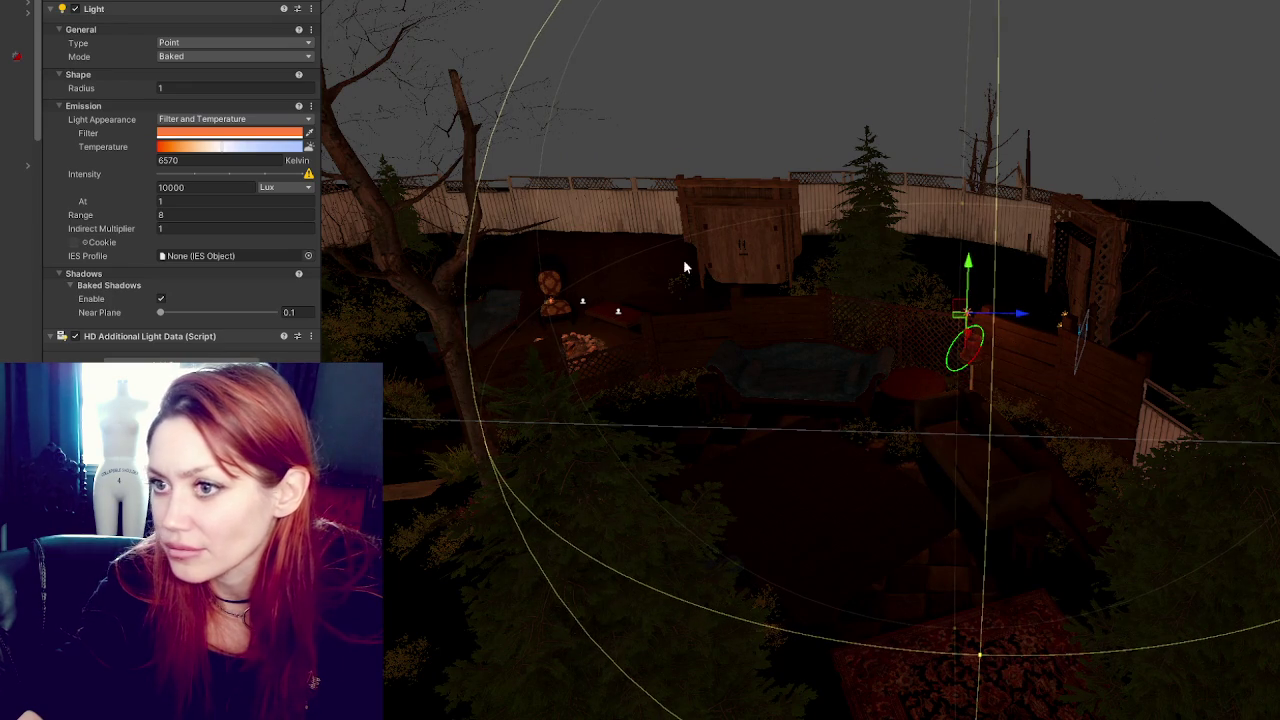
pyautogui.click(289, 133)
pyautogui.moveTo(403, 203)
pyautogui.mouseDown()
pyautogui.moveTo(410, 194)
pyautogui.moveTo(357, 190)
pyautogui.moveTo(426, 194)
pyautogui.moveTo(400, 204)
pyautogui.moveTo(600, 300)
pyautogui.moveTo(520, 260)
pyautogui.moveTo(446, 307)
pyautogui.mouseUp()
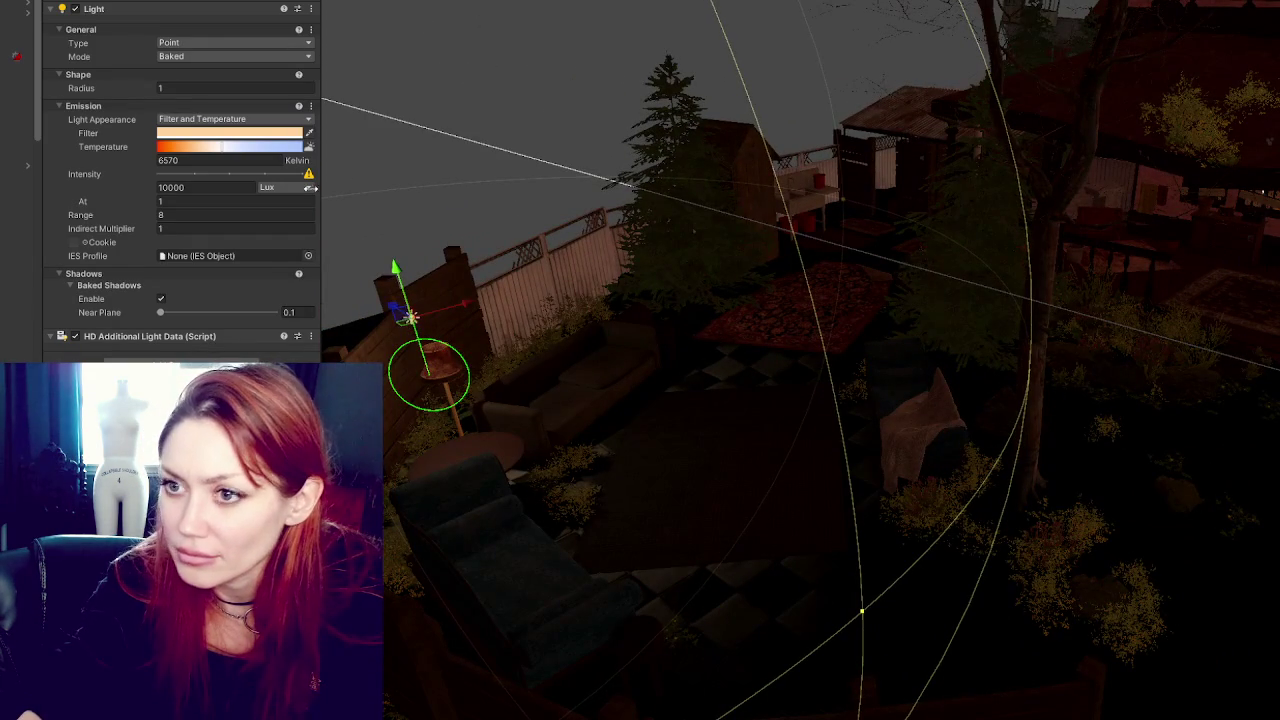
# Set the selected light's range to 10.
pyautogui.click(190, 214)
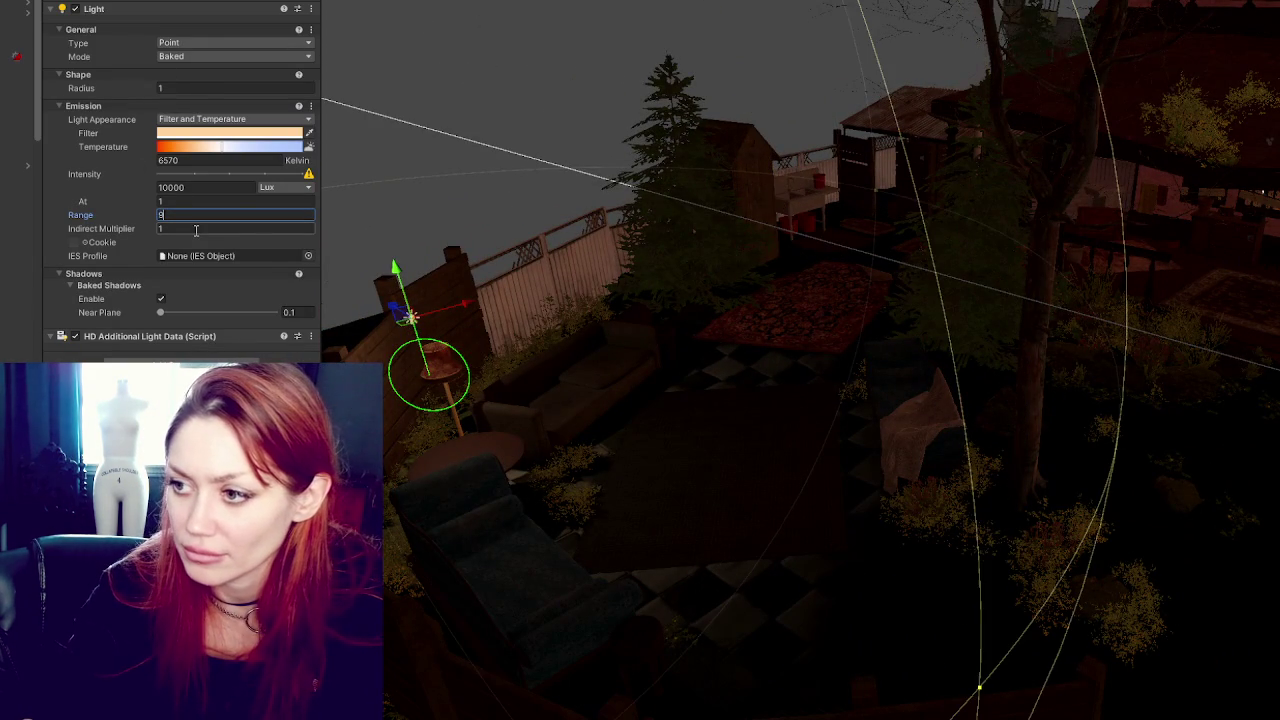
pyautogui.press('BackSpace')
pyautogui.write('10')
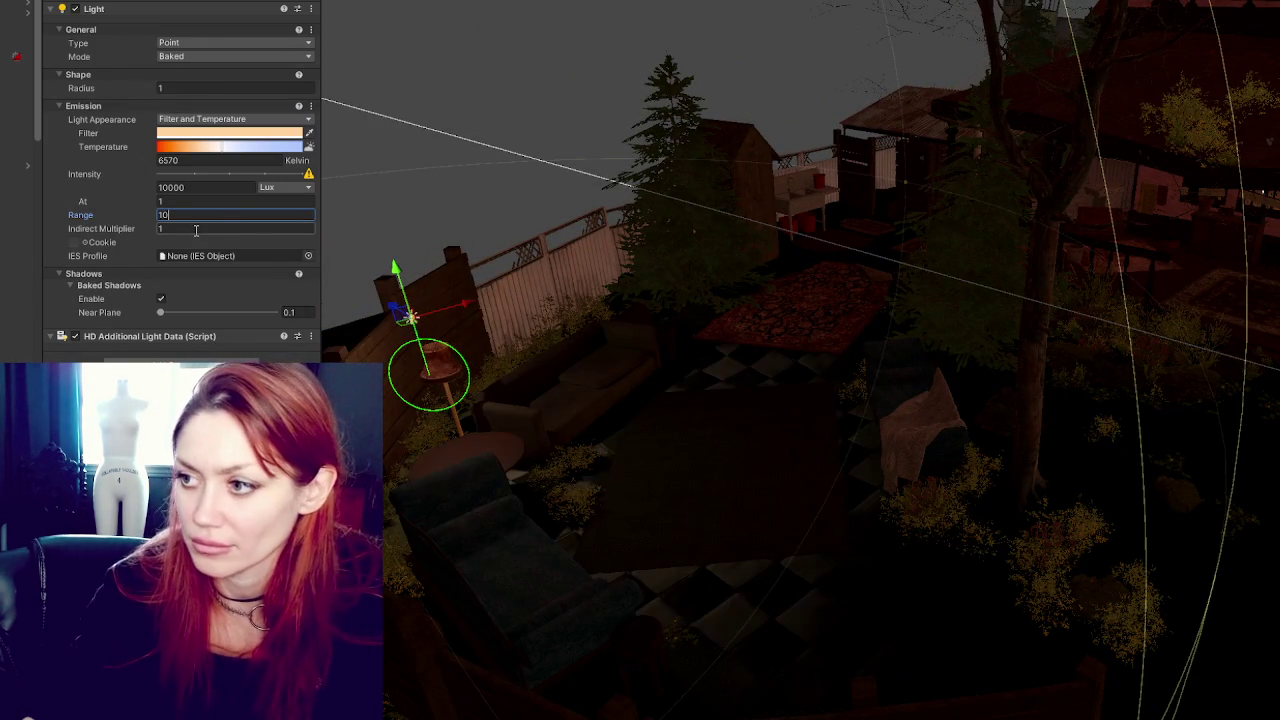
pyautogui.moveTo(588, 274)
pyautogui.mouseDown()
pyautogui.moveTo(817, 438)
pyautogui.moveTo(717, 294)
pyautogui.moveTo(804, 428)
pyautogui.mouseUp()
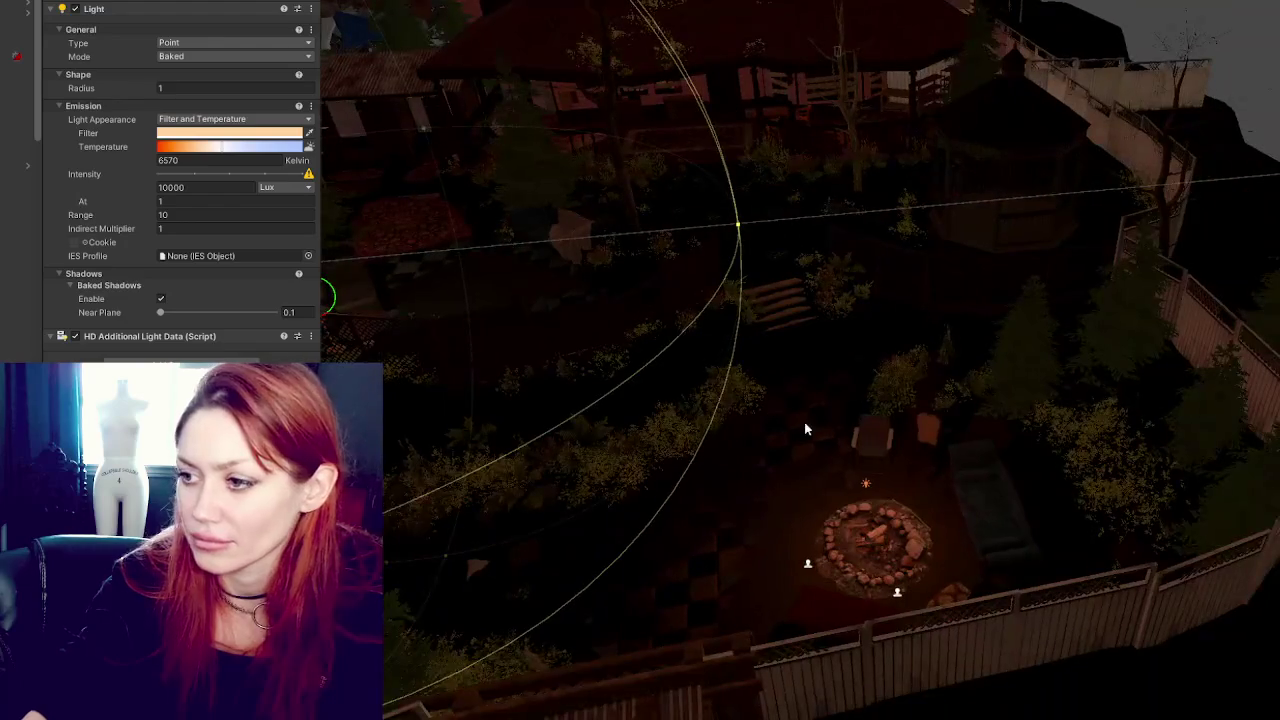
# Select the other point light in the scene and give it range 10 as well.
pyautogui.click(866, 488)
pyautogui.click(866, 488)
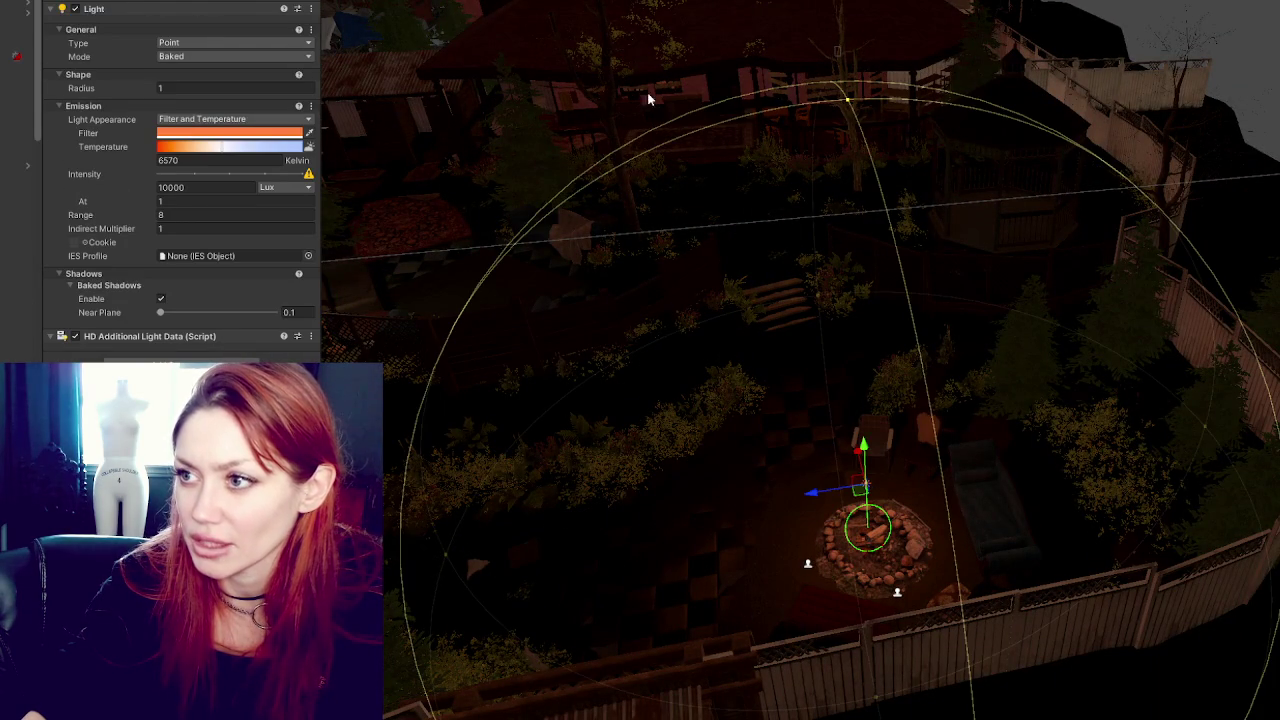
pyautogui.click(194, 214)
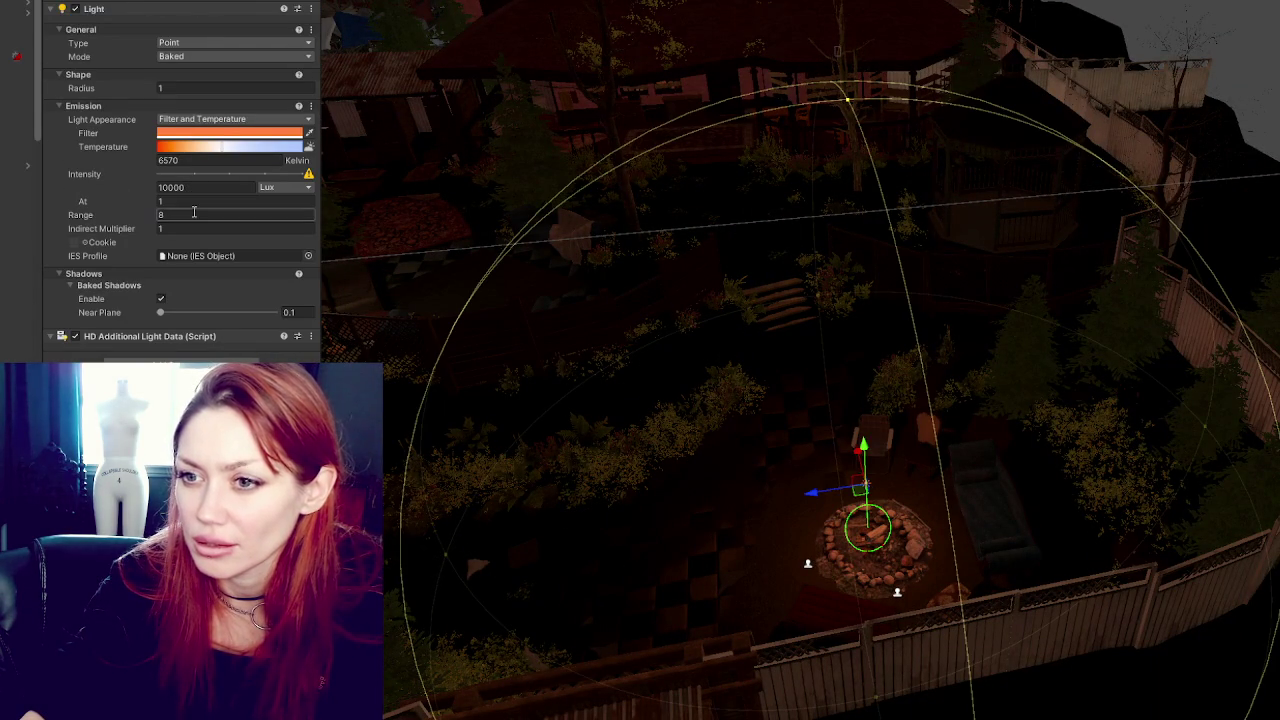
pyautogui.write('10')
# Move that light up and across to the house porch lanterns.
pyautogui.moveTo(856, 460)
pyautogui.mouseDown()
pyautogui.moveTo(796, 115)
pyautogui.moveTo(780, 95)
pyautogui.moveTo(700, 128)
pyautogui.moveTo(898, 112)
pyautogui.moveTo(960, 263)
pyautogui.moveTo(812, 365)
pyautogui.mouseUp()
pyautogui.scroll(3, 812, 365)
pyautogui.moveTo(426, 341)
pyautogui.mouseDown()
pyautogui.moveTo(830, 332)
pyautogui.moveTo(846, 200)
pyautogui.moveTo(948, 167)
pyautogui.moveTo(760, 200)
pyautogui.moveTo(650, 110)
pyautogui.moveTo(610, 110)
pyautogui.moveTo(680, 140)
pyautogui.mouseUp()
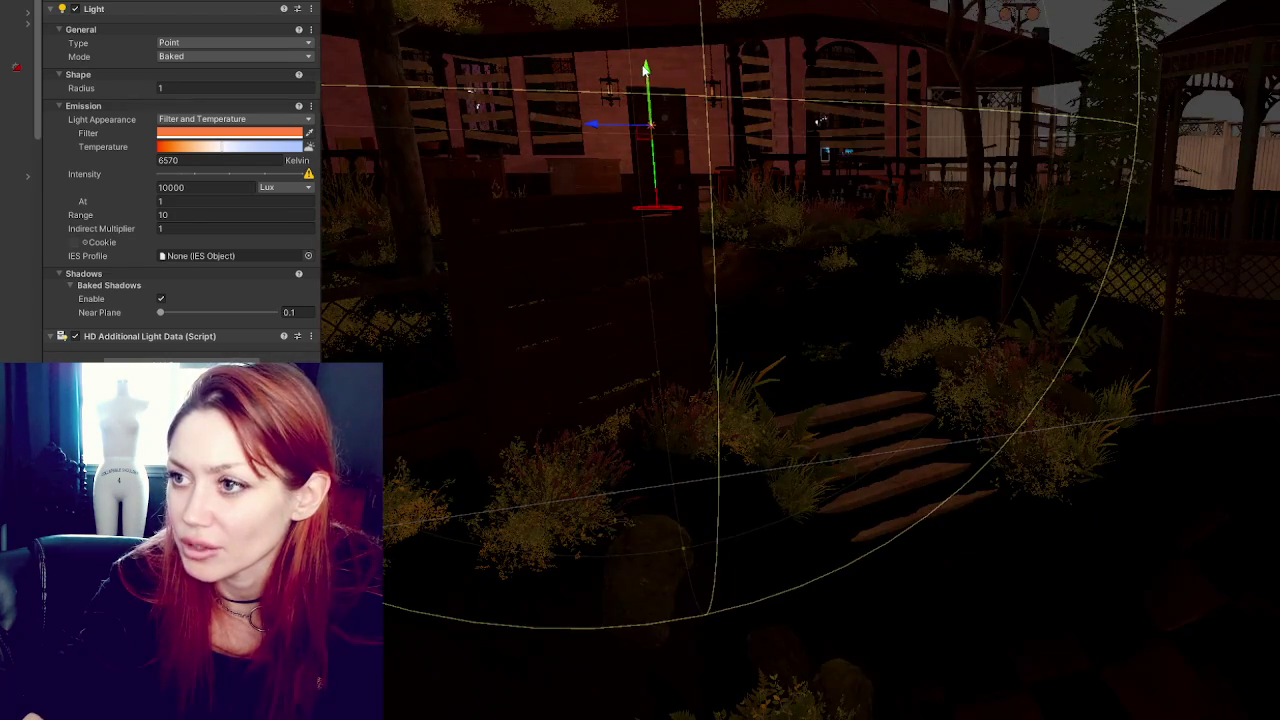
pyautogui.moveTo(594, 100)
pyautogui.mouseDown()
pyautogui.moveTo(543, 100)
pyautogui.moveTo(675, 102)
pyautogui.mouseUp()
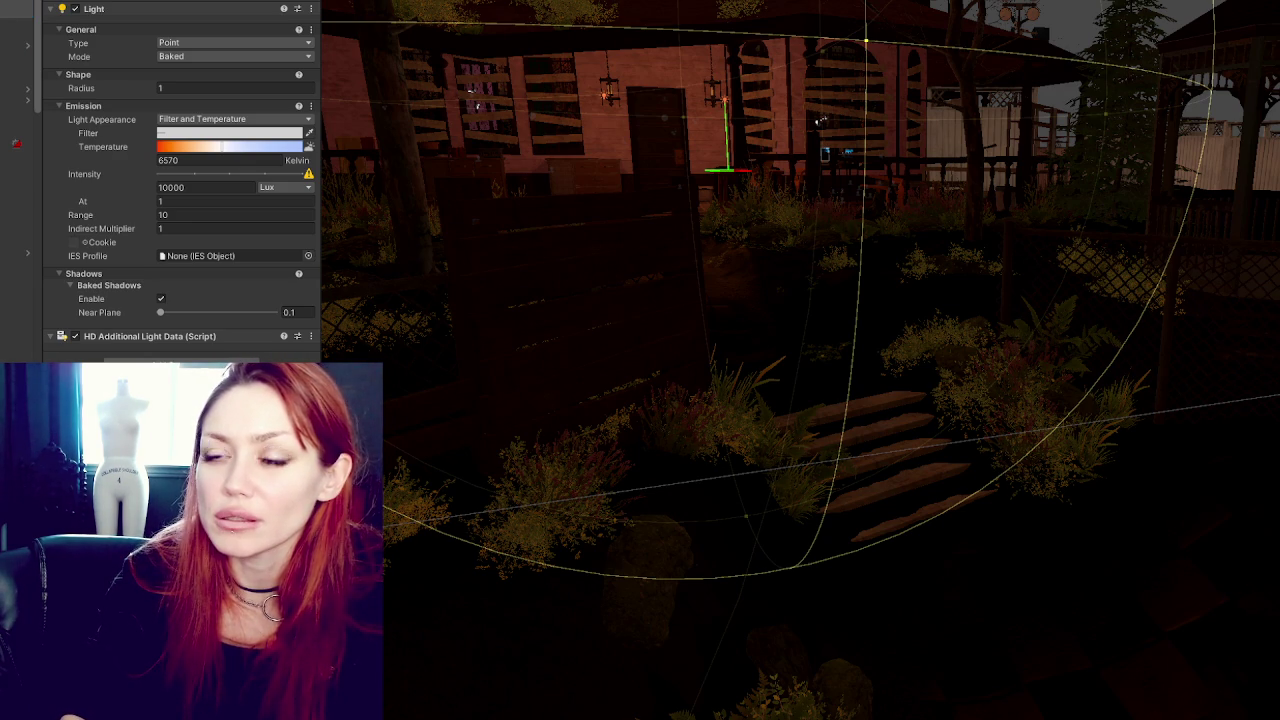
# Try several intensity values for the lantern light, settling on 20000 Lux.
pyautogui.click(197, 216)
pyautogui.write('6')
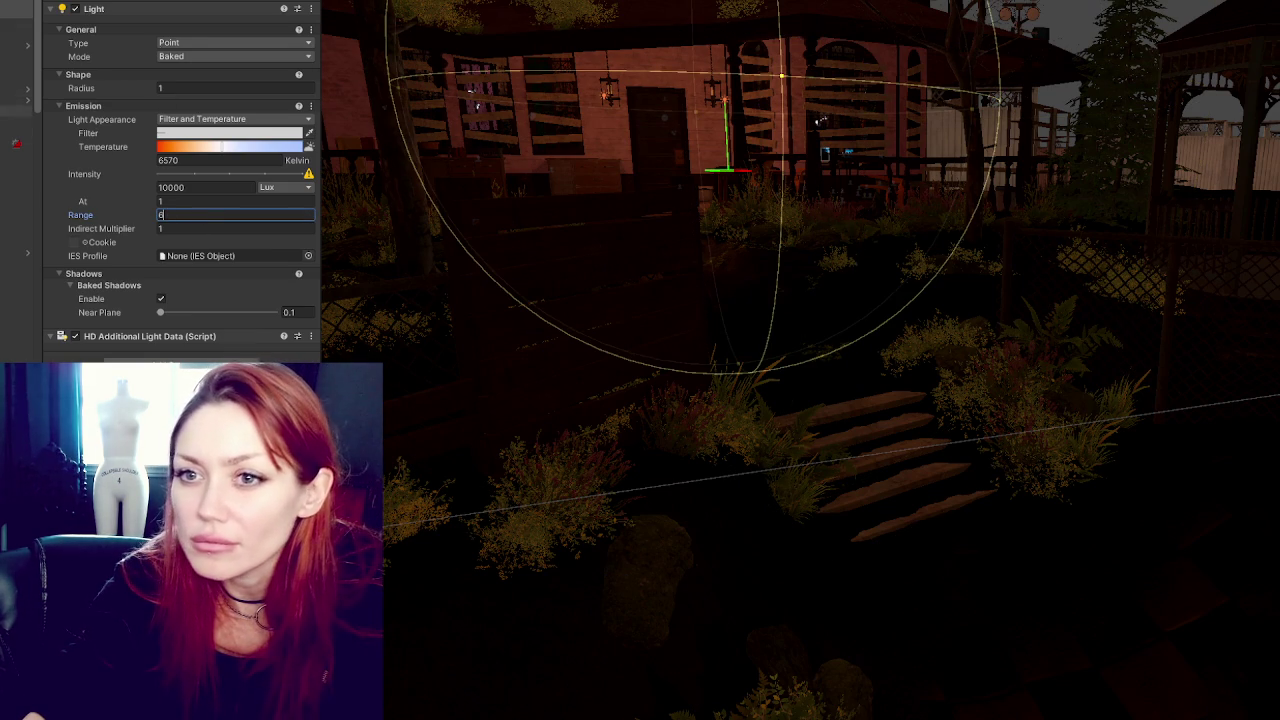
pyautogui.click(170, 187)
pyautogui.write('7000')
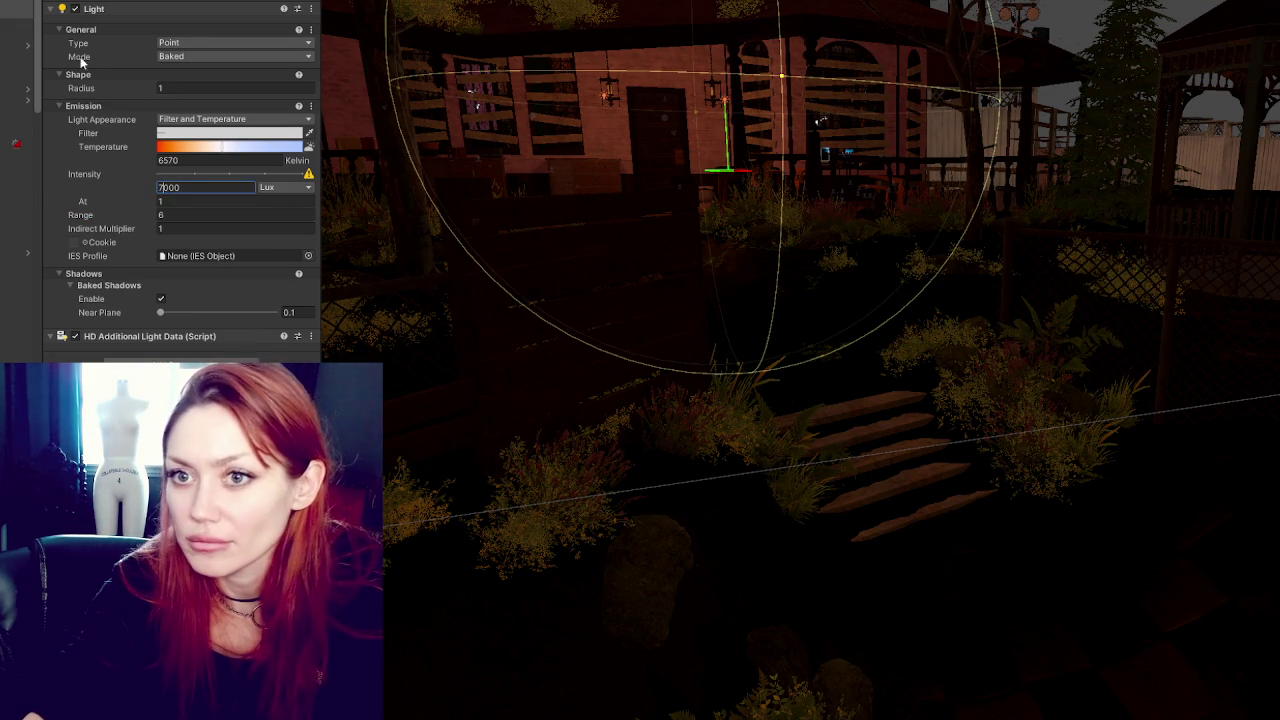
pyautogui.press('BackSpace')
pyautogui.write('3')
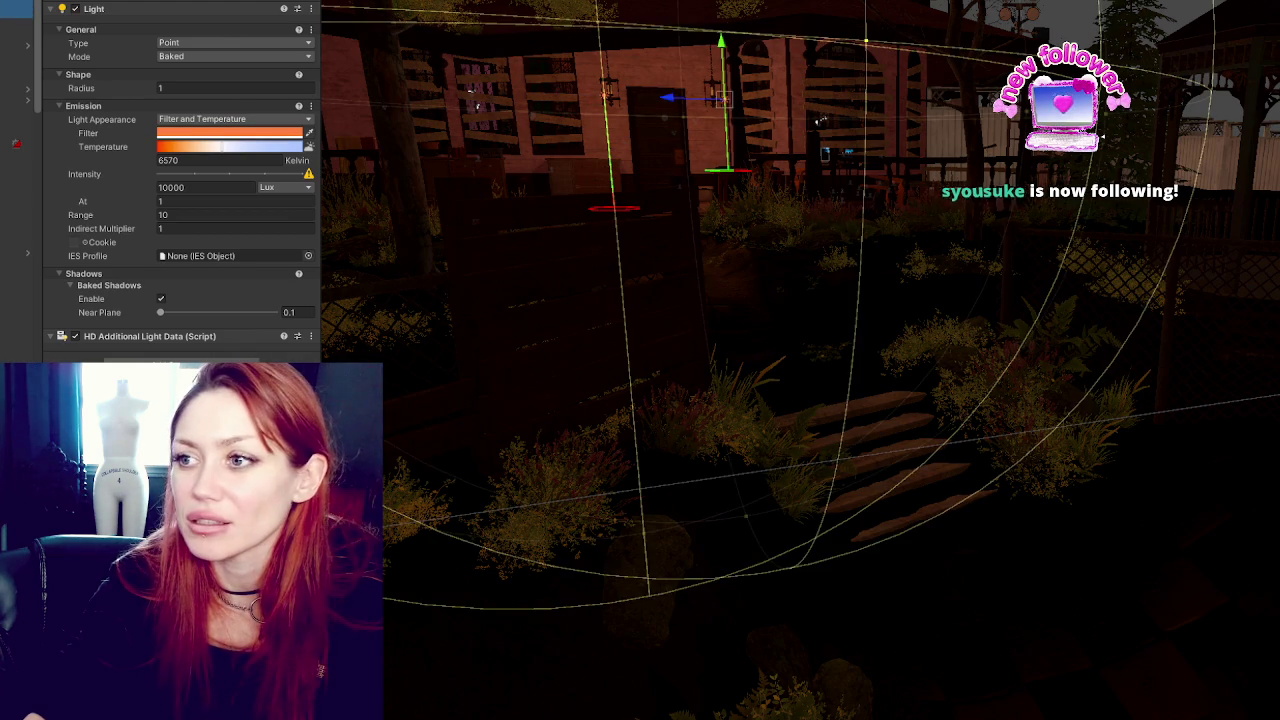
pyautogui.click(171, 186)
pyautogui.write('23000')
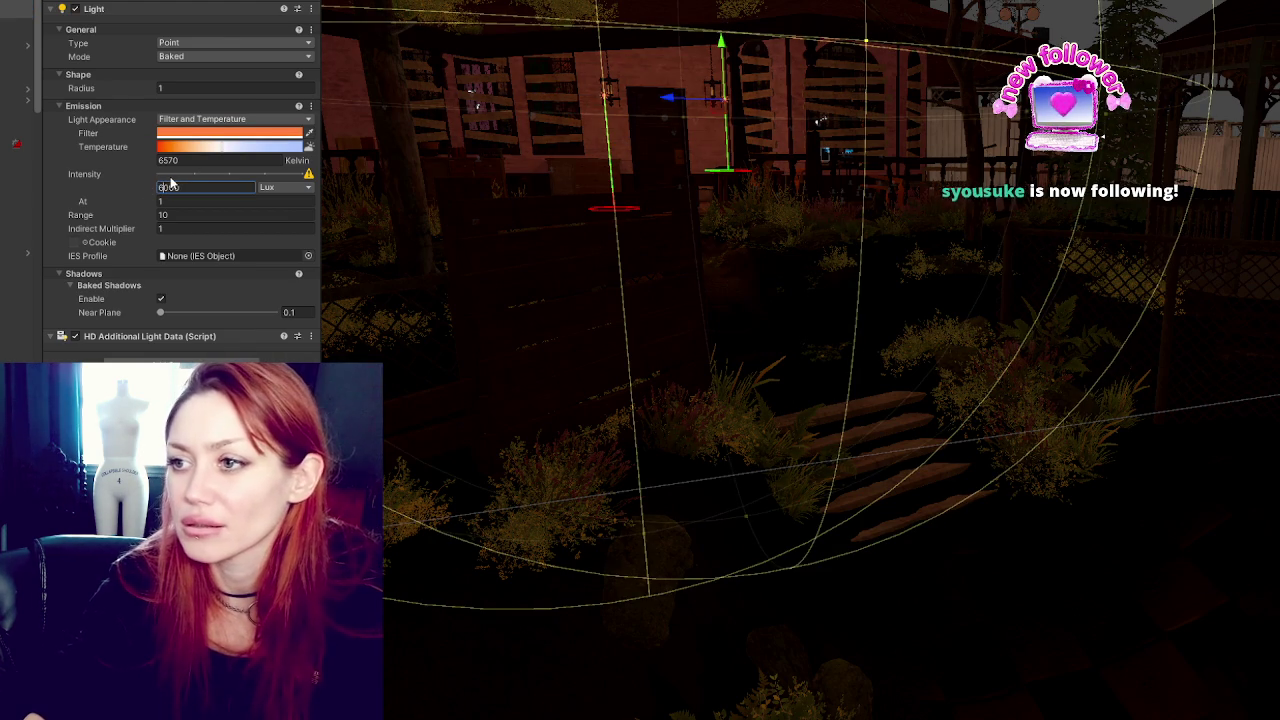
pyautogui.press('BackSpace')
pyautogui.press('BackSpace')
pyautogui.press('BackSpace')
pyautogui.write('0000')
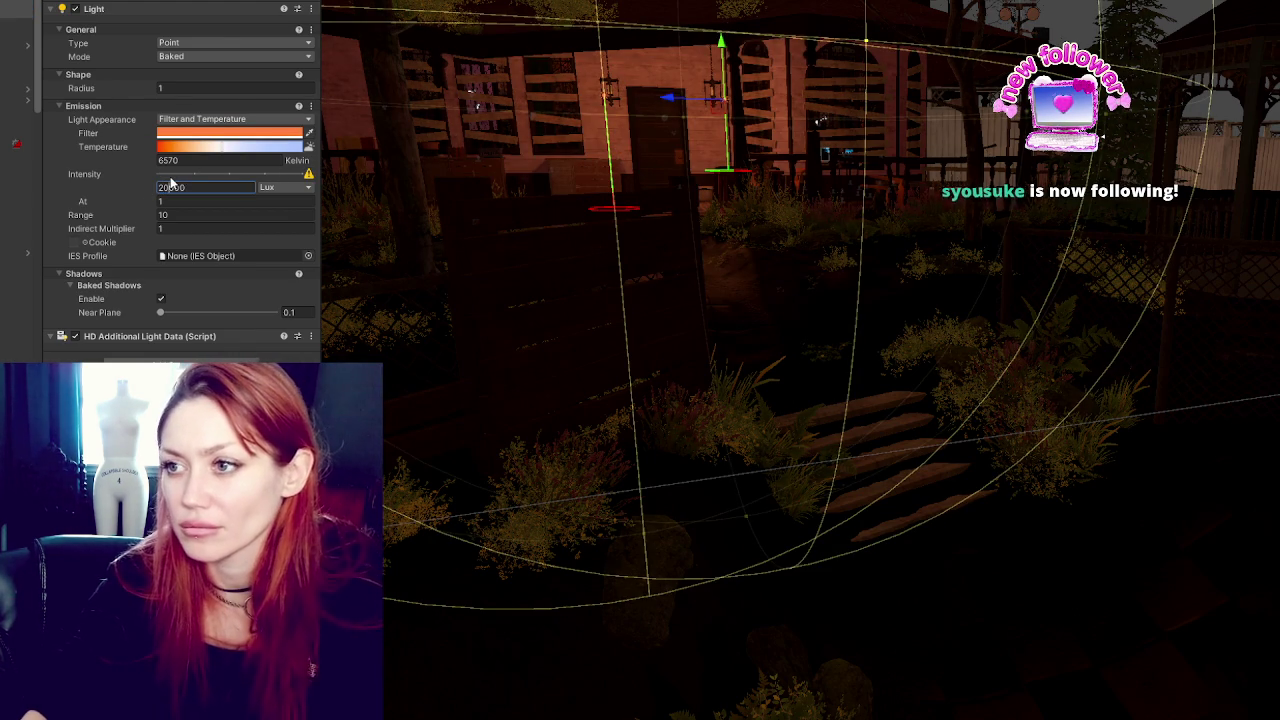
# Try several range values, settling on 15, then slightly shift the filter hue.
pyautogui.click(179, 214)
pyautogui.write('5')
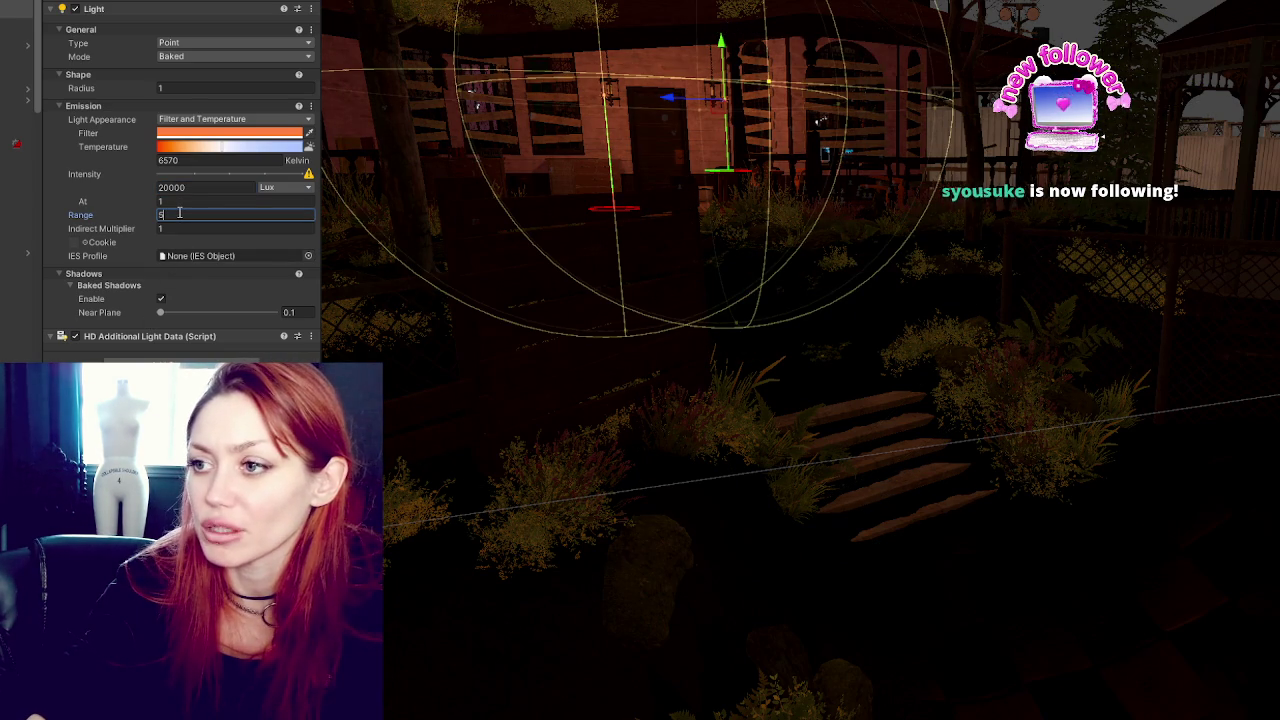
pyautogui.press('BackSpace')
pyautogui.write('45')
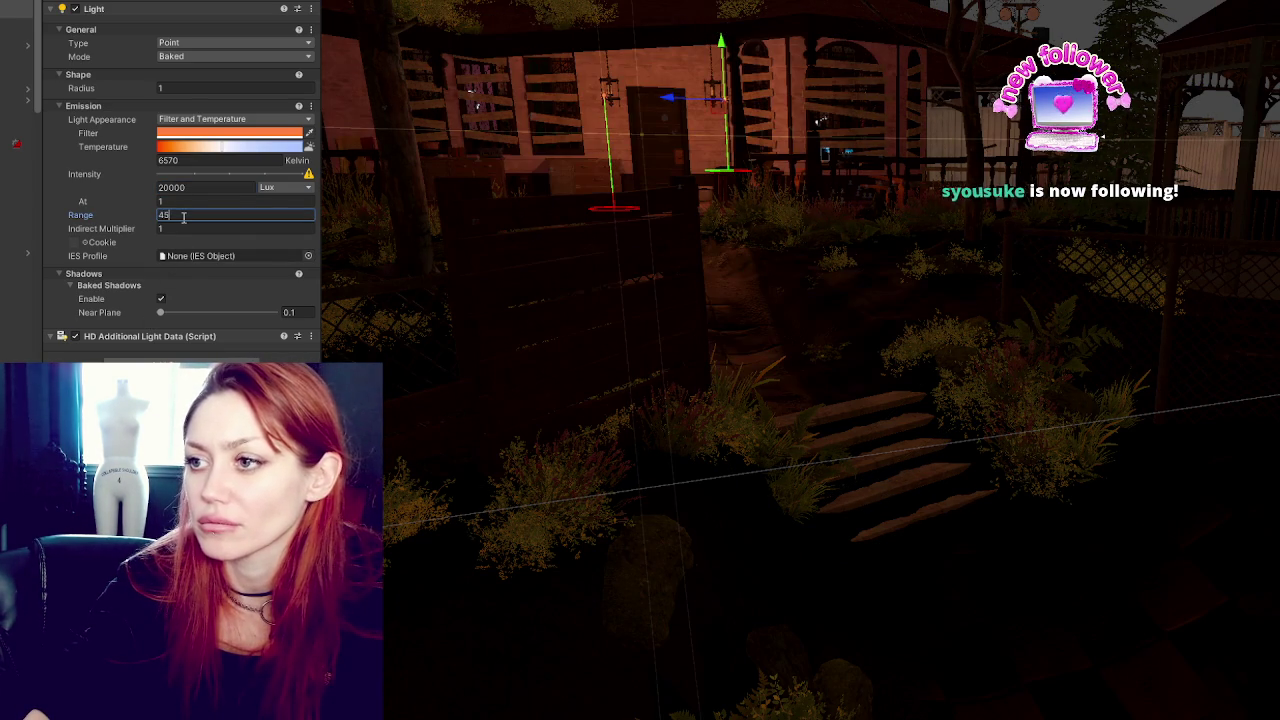
pyautogui.press('BackSpace')
pyautogui.press('BackSpace')
pyautogui.write('6')
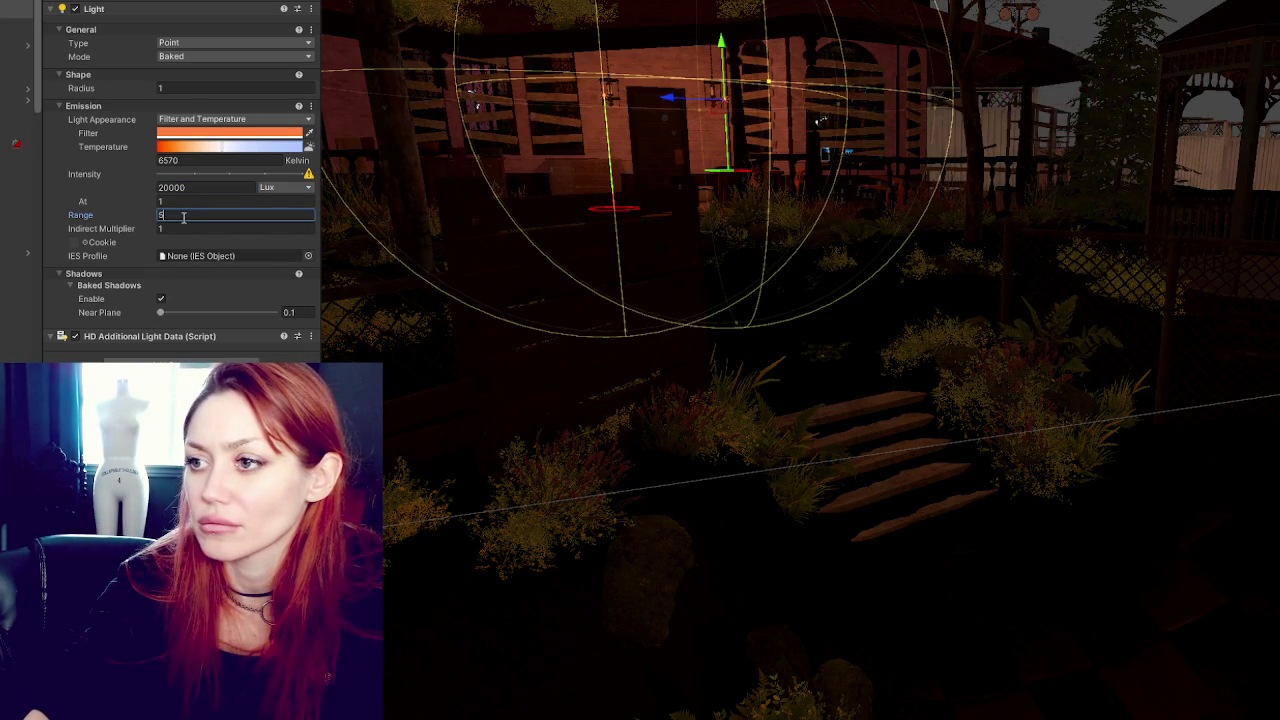
pyautogui.press('BackSpace')
pyautogui.write('7')
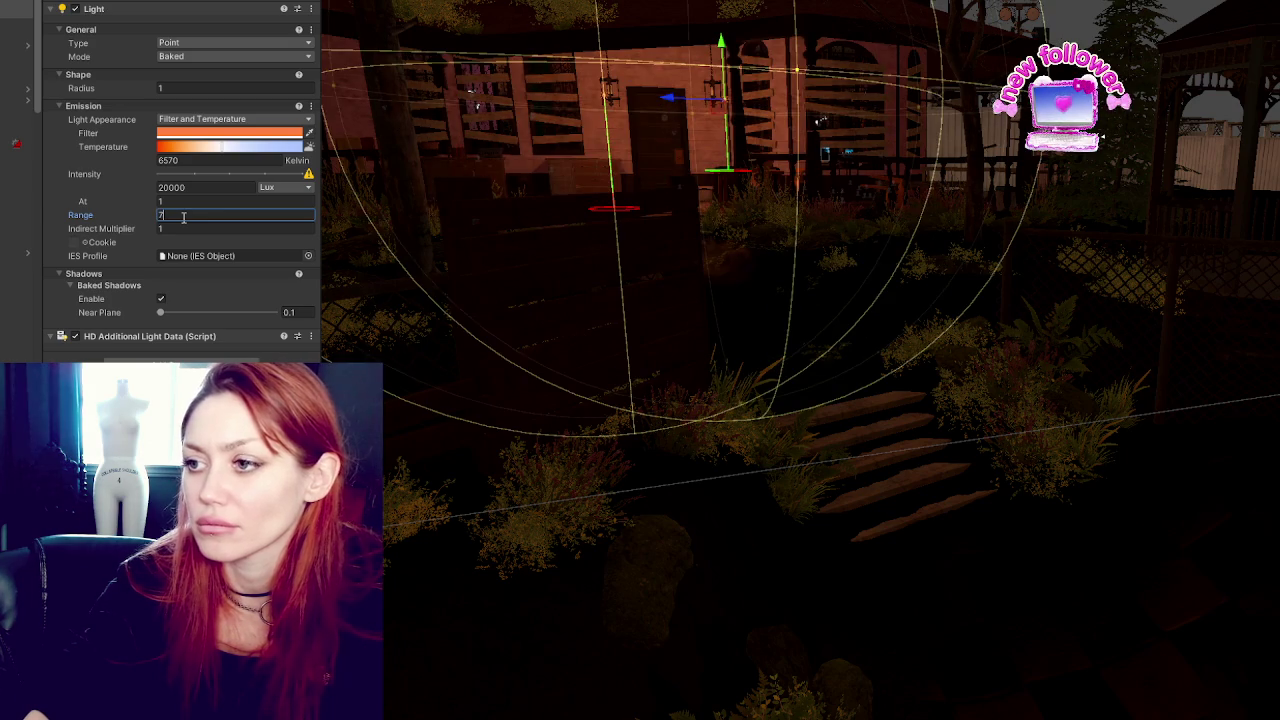
pyautogui.press('BackSpace')
pyautogui.write('22')
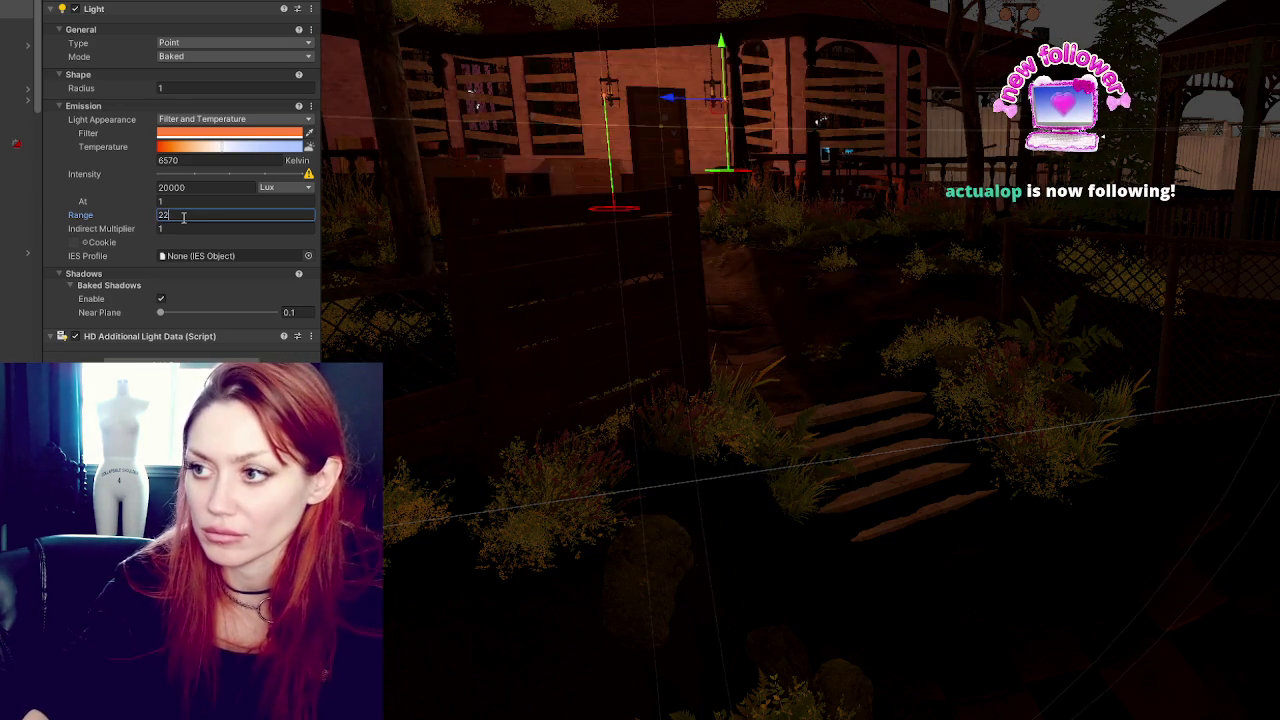
pyautogui.press('BackSpace')
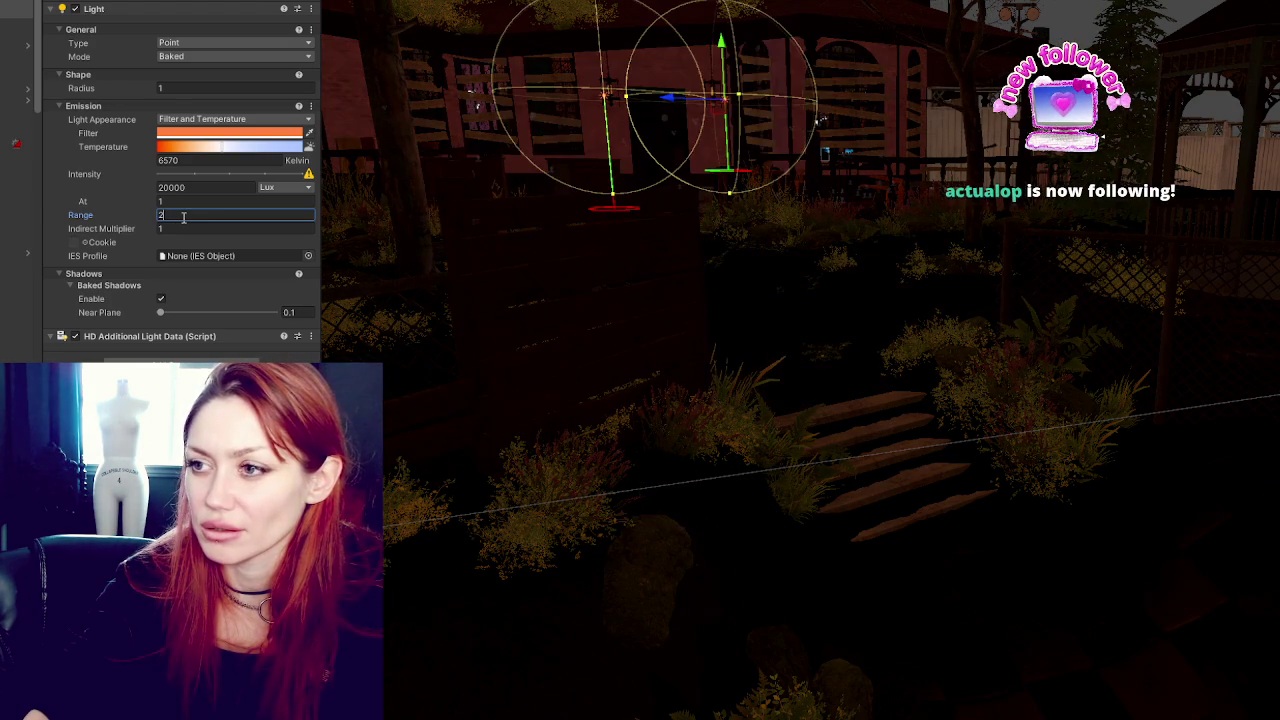
pyautogui.press('BackSpace')
pyautogui.write('16')
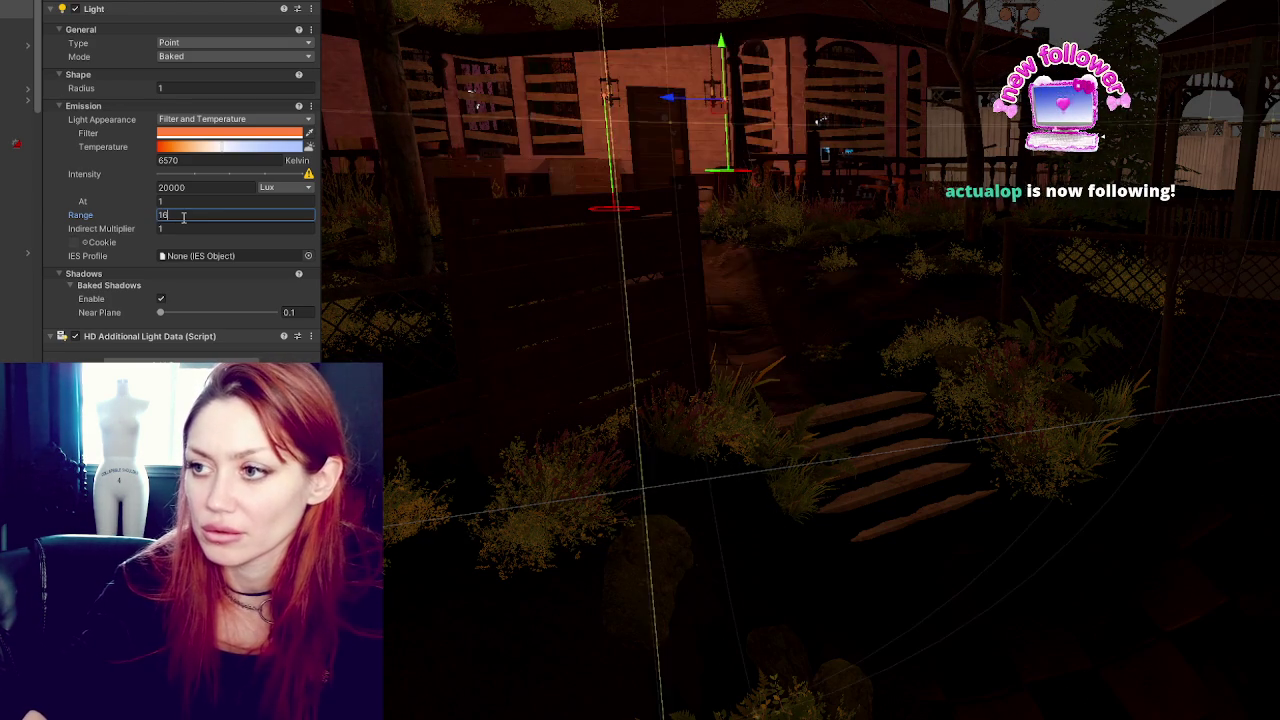
pyautogui.press('BackSpace')
pyautogui.write('5')
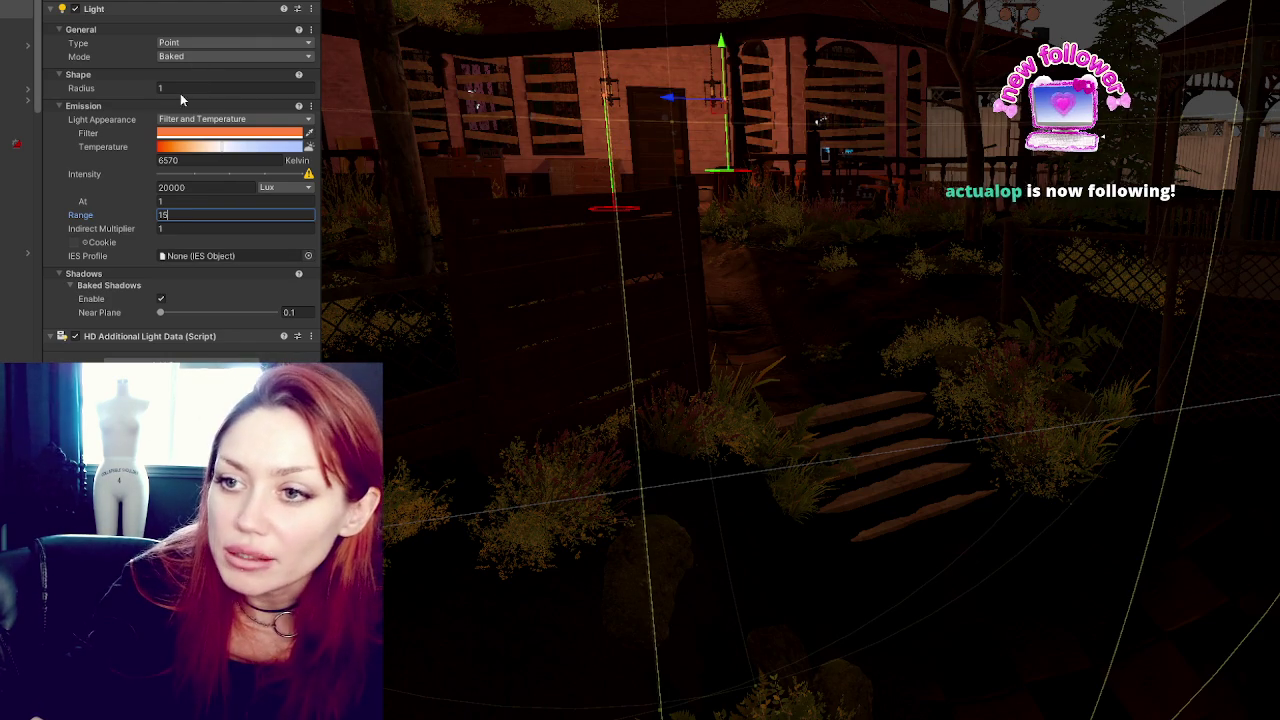
pyautogui.click(229, 133)
pyautogui.moveTo(368, 216)
pyautogui.mouseDown()
pyautogui.moveTo(322, 200)
pyautogui.moveTo(340, 186)
pyautogui.mouseUp()
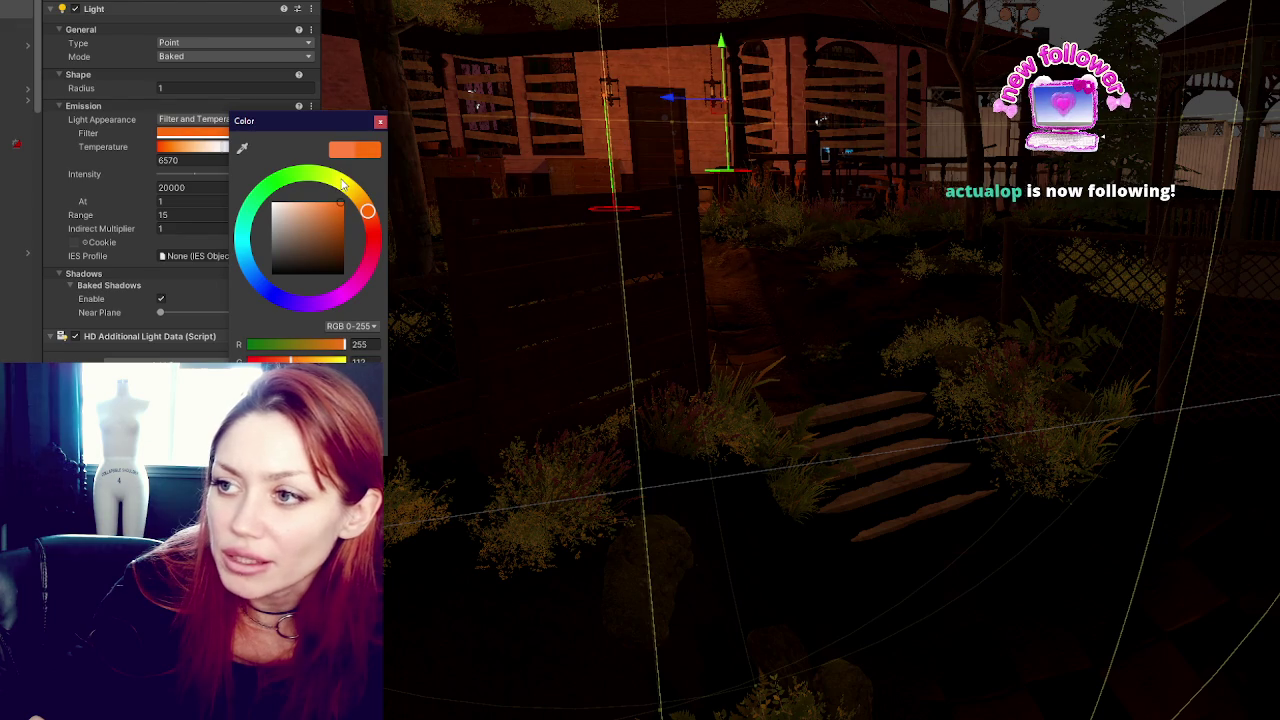
# Close the colour picker, undo the light edits, and orbit to a top-down backyard view.
pyautogui.click(380, 121)
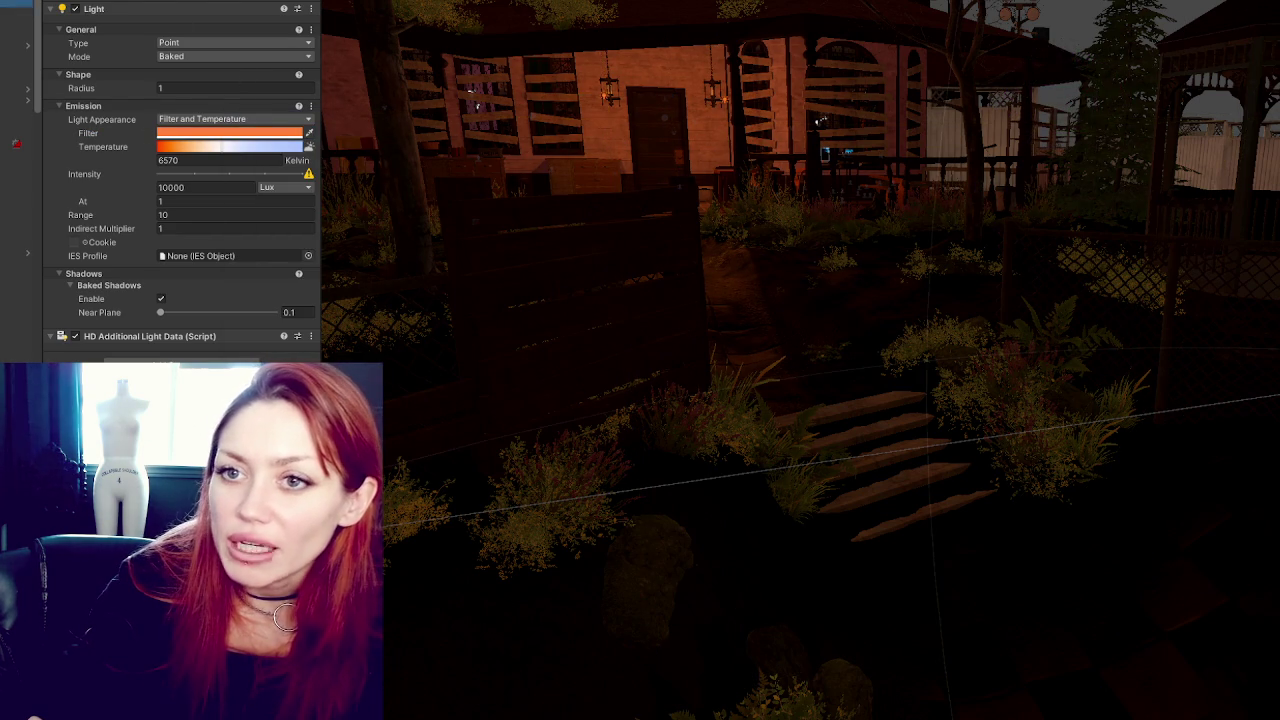
pyautogui.hotkey('ctrl', 'y')
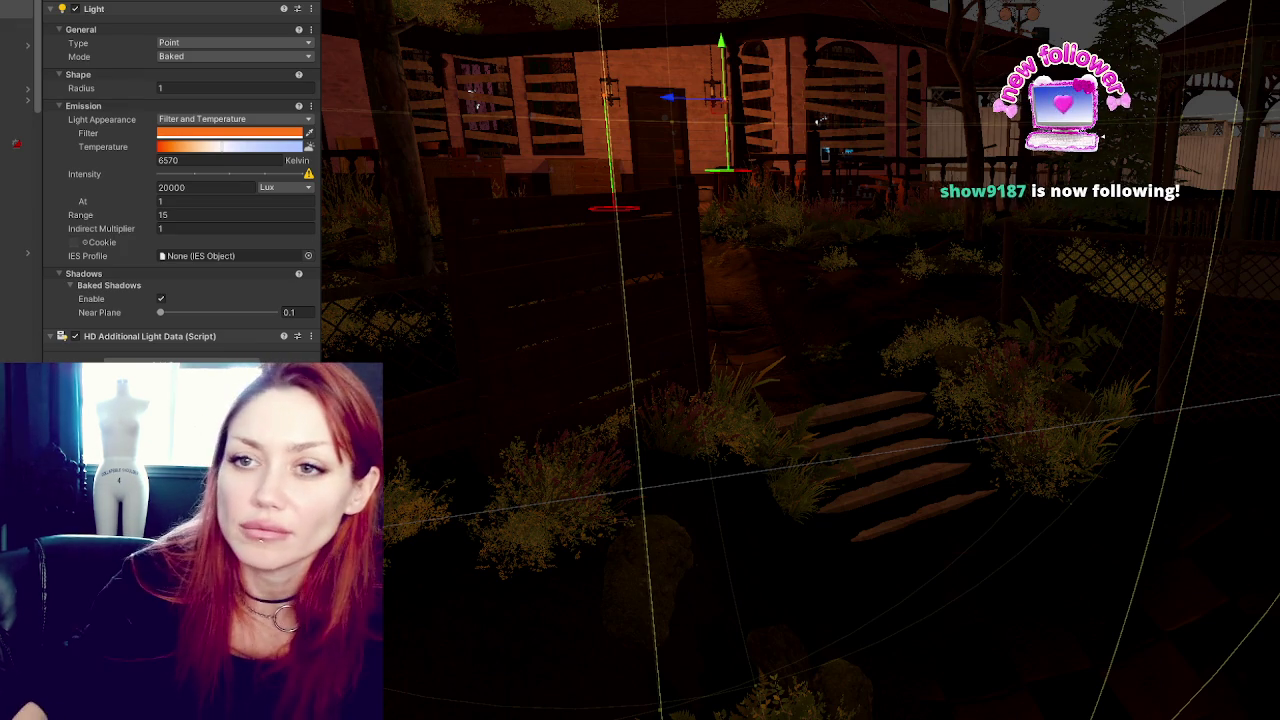
pyautogui.hotkey('ctrl', 'z')
pyautogui.moveTo(850, 400)
pyautogui.mouseDown()
pyautogui.moveTo(968, 405)
pyautogui.moveTo(654, 294)
pyautogui.moveTo(874, 244)
pyautogui.mouseUp()
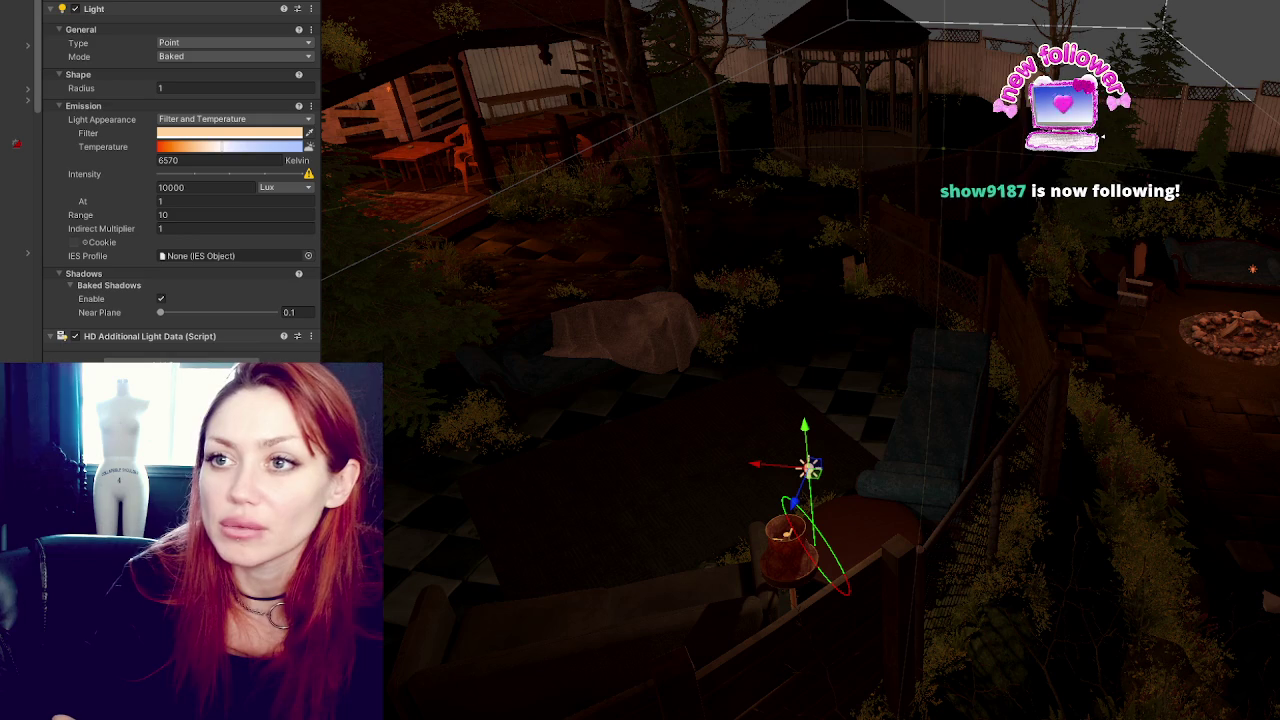
pyautogui.click(1252, 268)
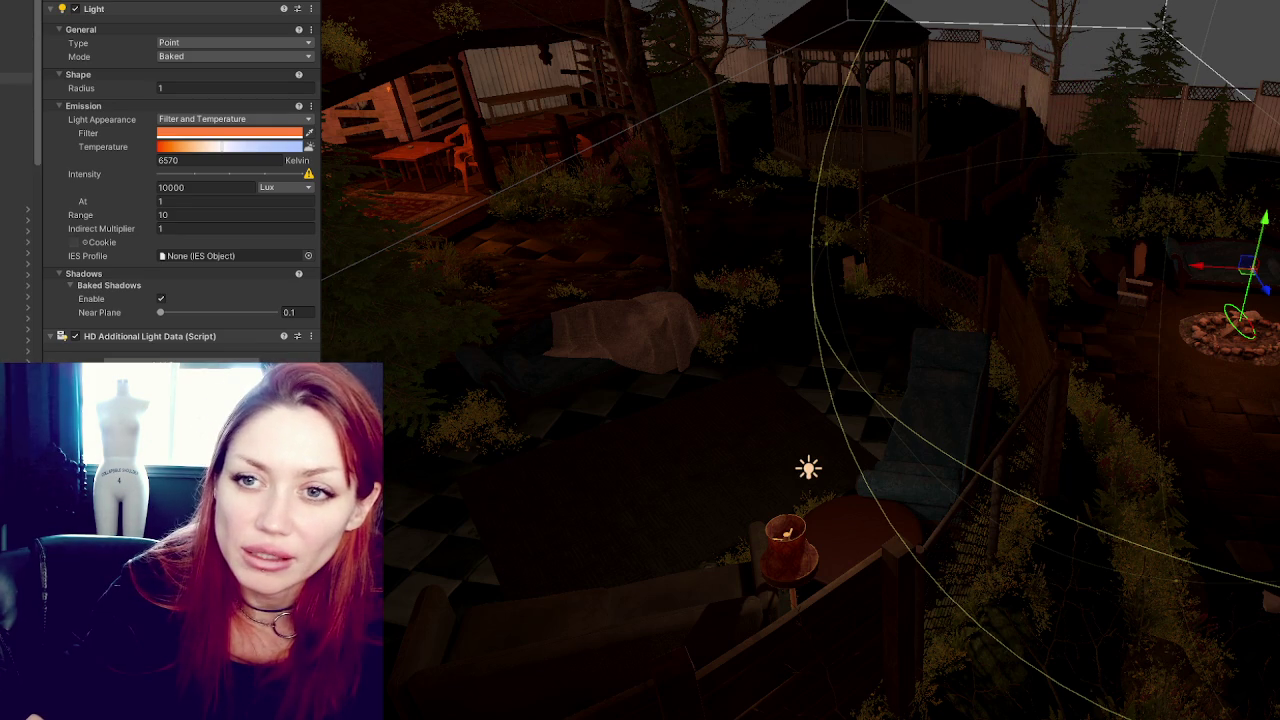
pyautogui.click(20, 99)
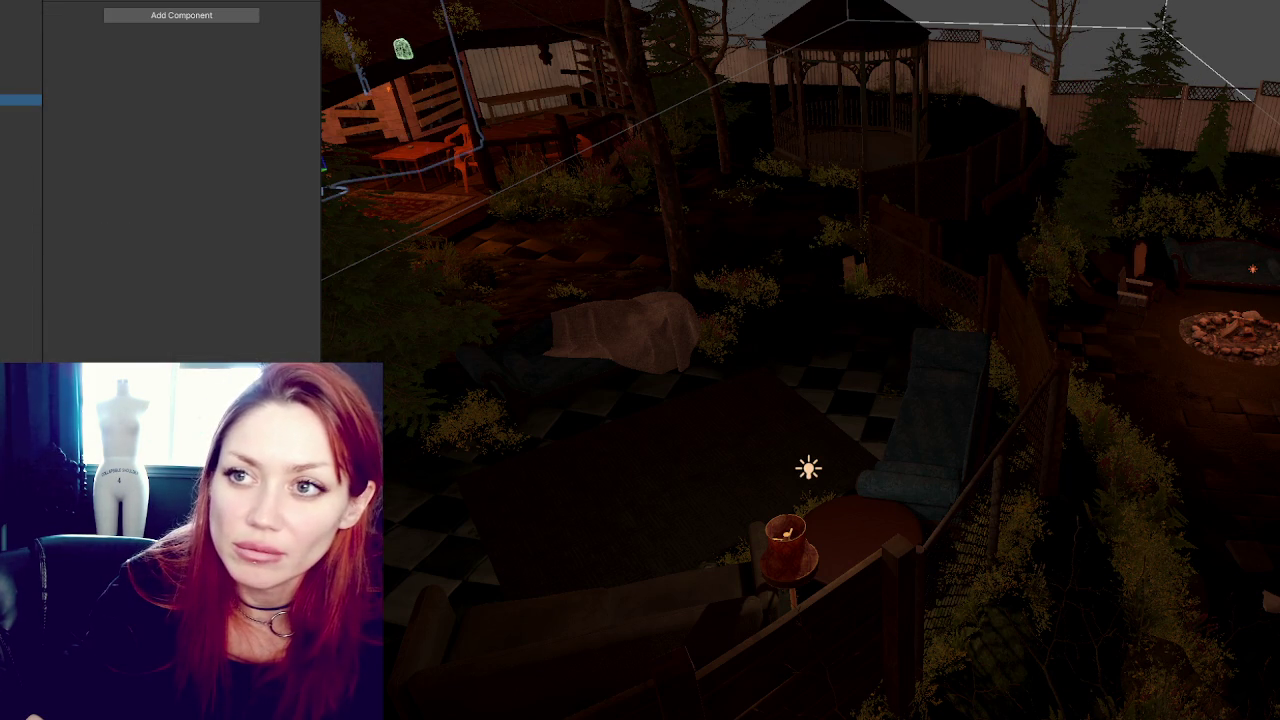
# Mark the scenery group Static, applying the change to all its children.
pyautogui.click(20, 110)
pyautogui.click(688, 343)
pyautogui.click(606, 343)
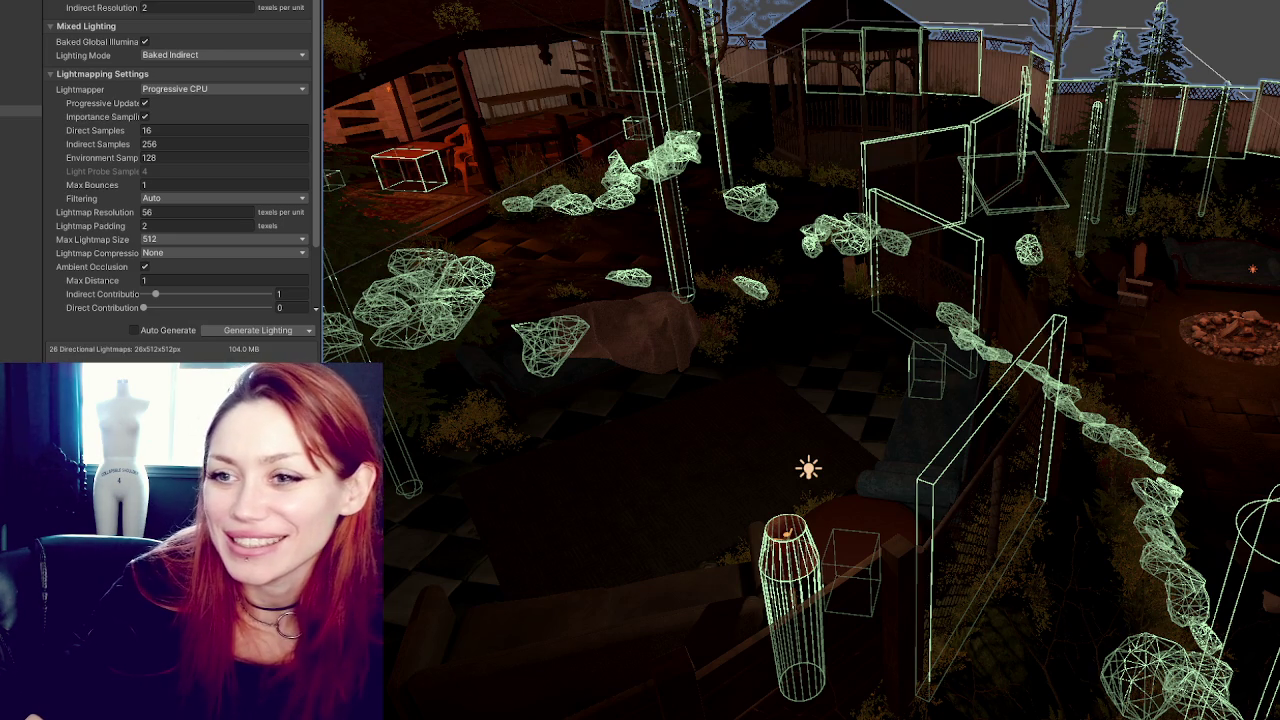
pyautogui.click(20, 99)
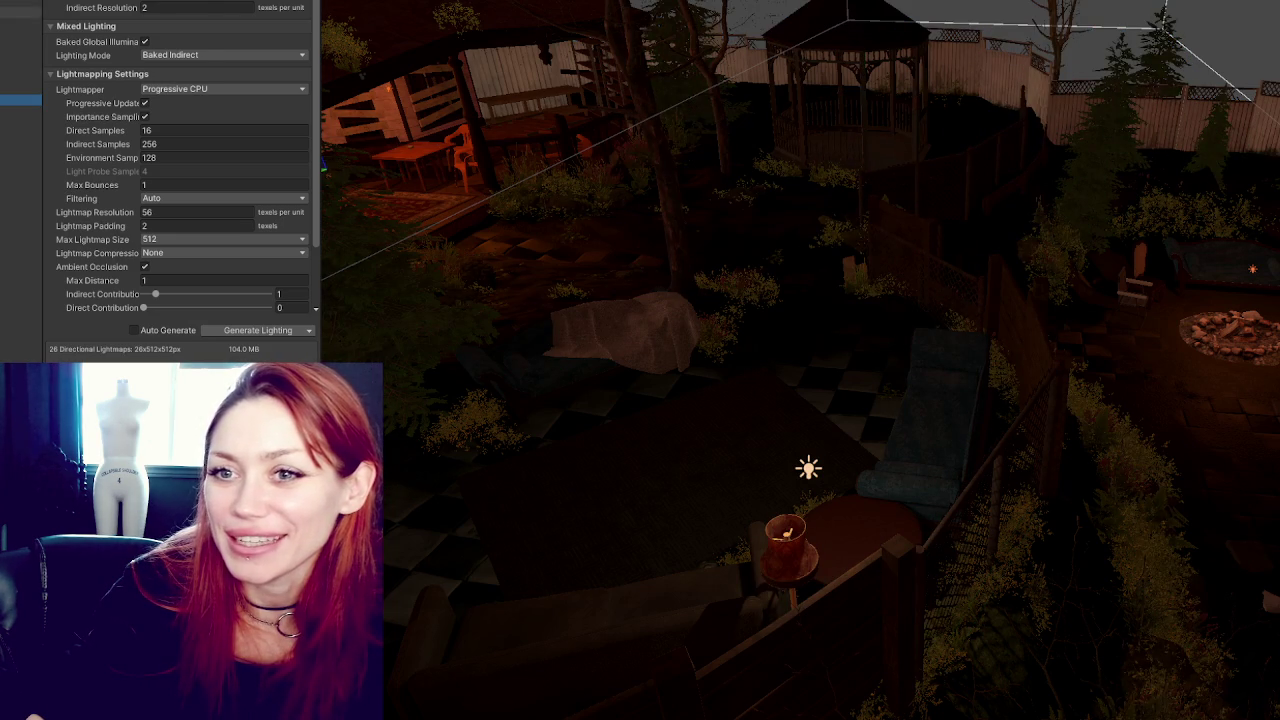